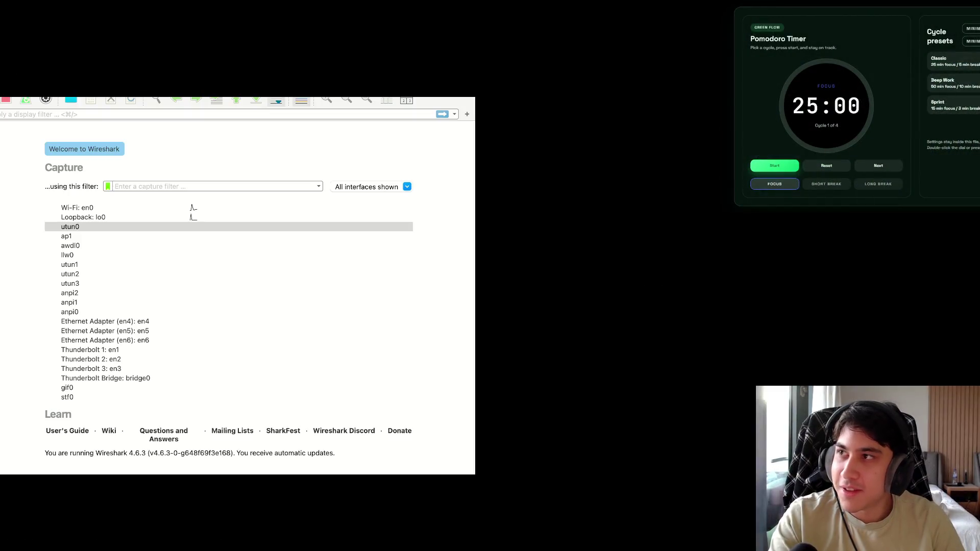
Step: Enlarge the Wireshark welcome window across most of the screen to show all capture interfaces
click(70, 227)
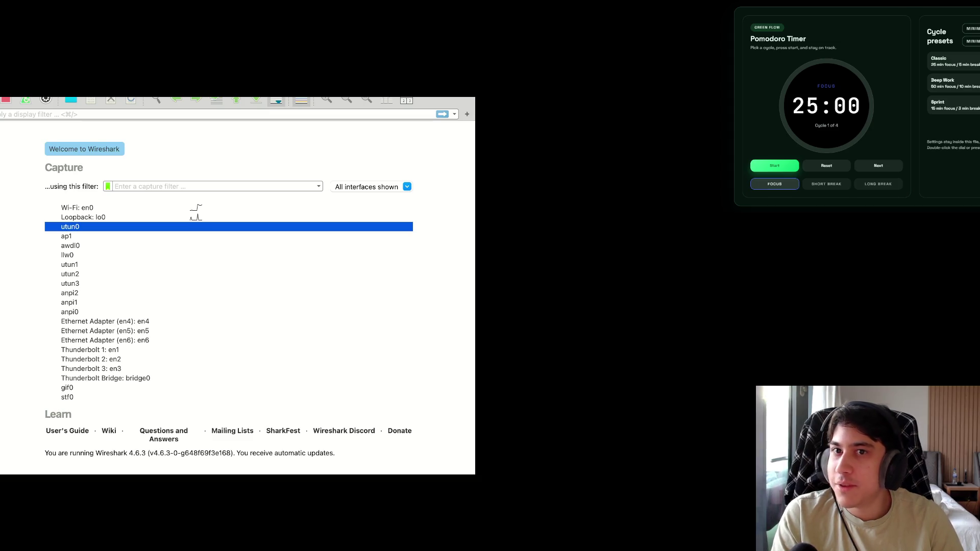
key(ctrl+alt+Return)
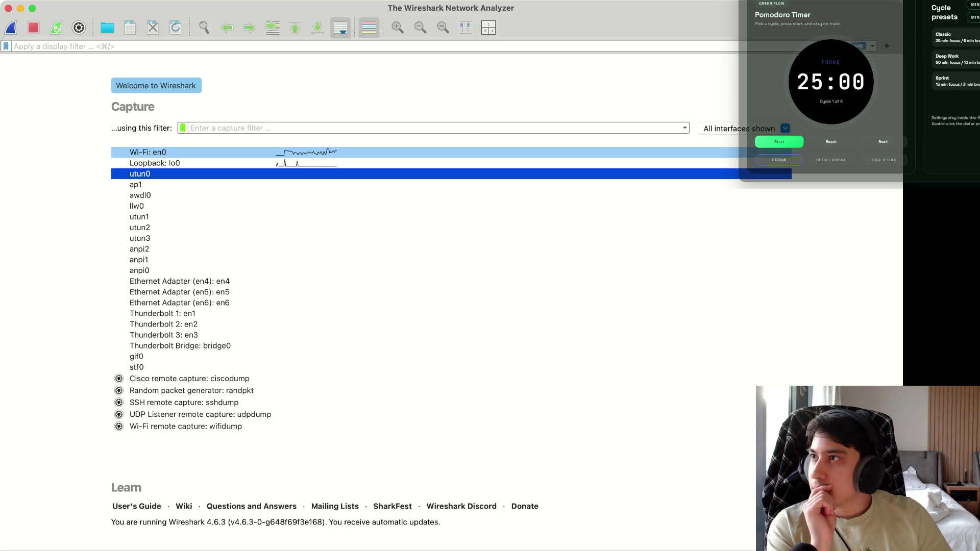
scroll(857, 102, down, 1)
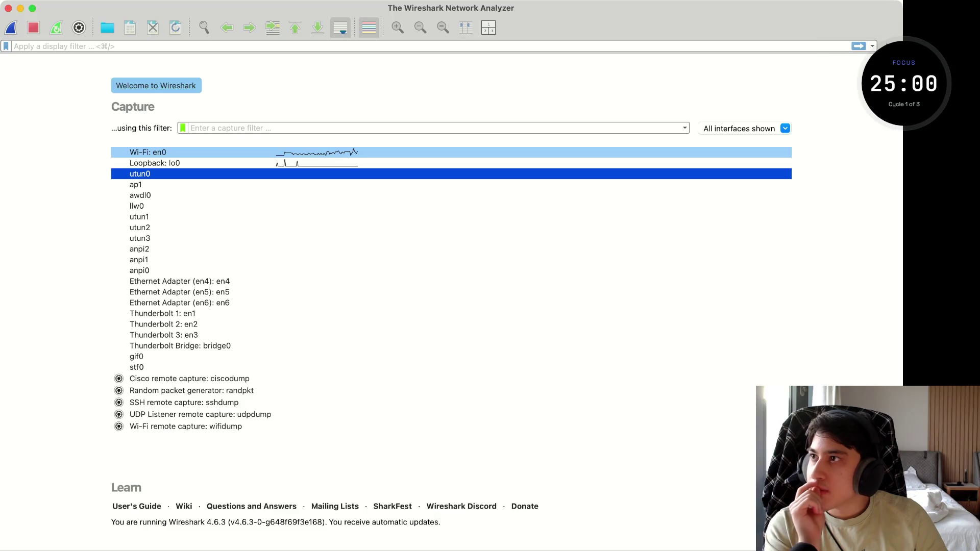
double_click(904, 83)
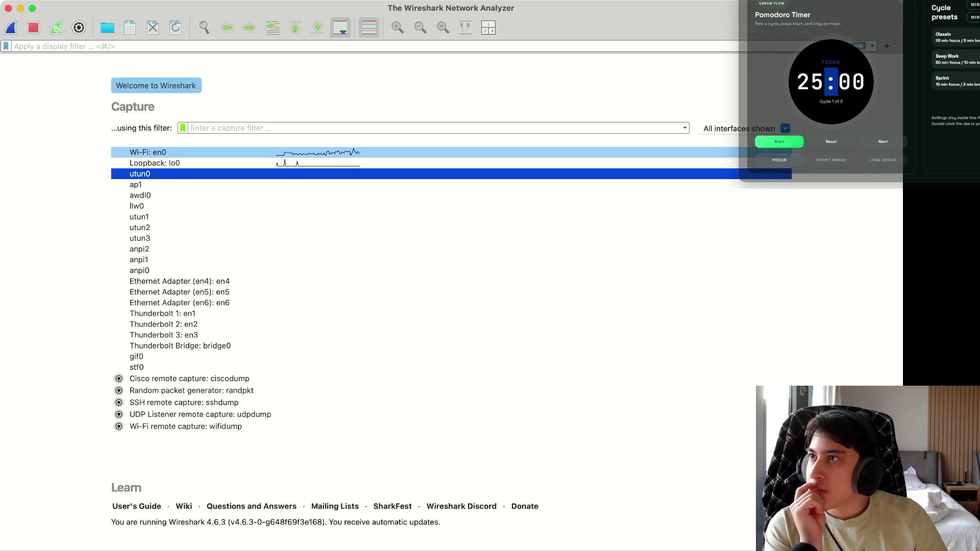
Step: Start a 50-minute Deep Work Pomodoro session and collapse the timer back to its compact dial
click(953, 59)
click(779, 142)
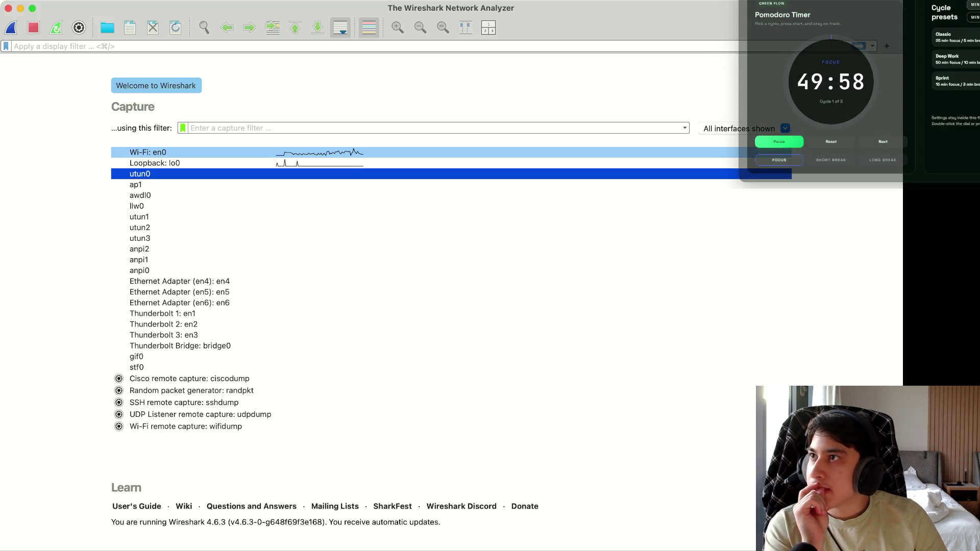
key(Escape)
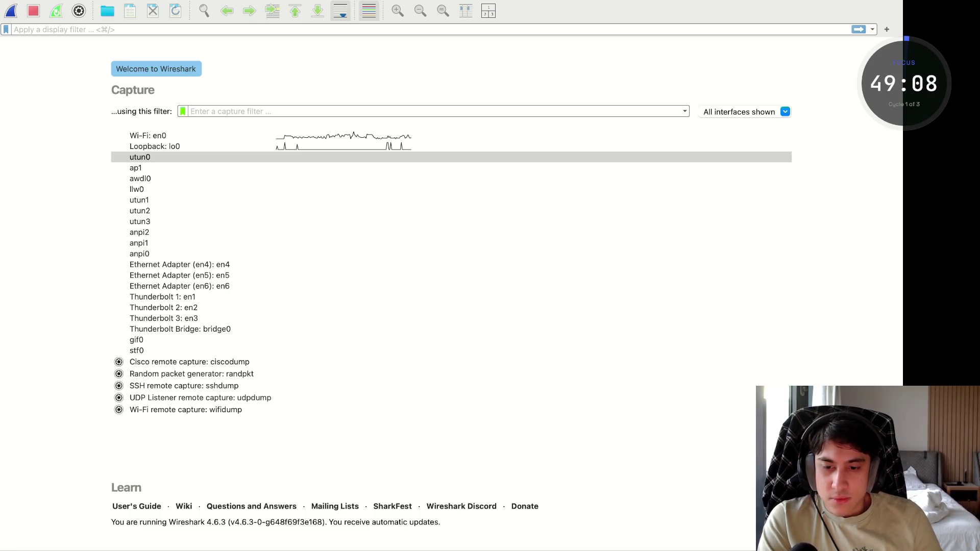
click(140, 157)
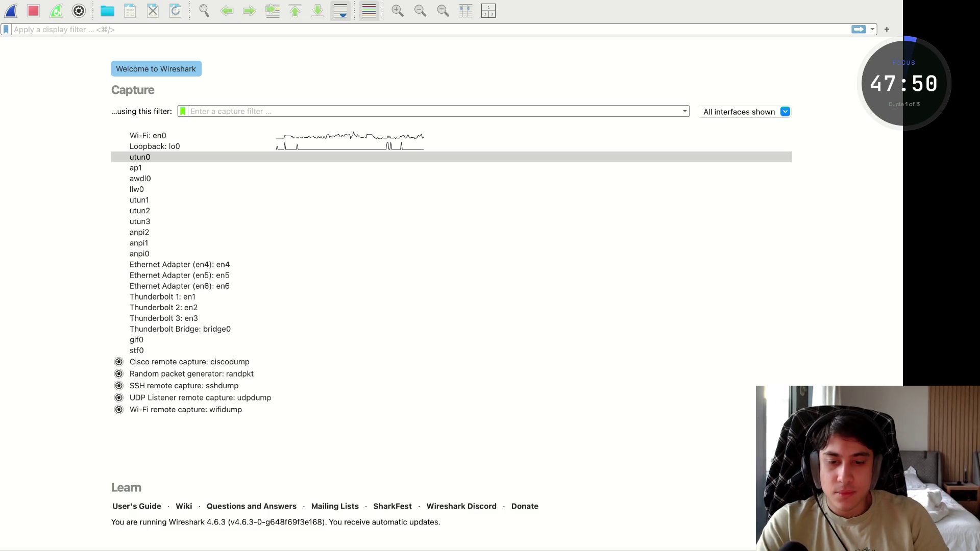
click(140, 157)
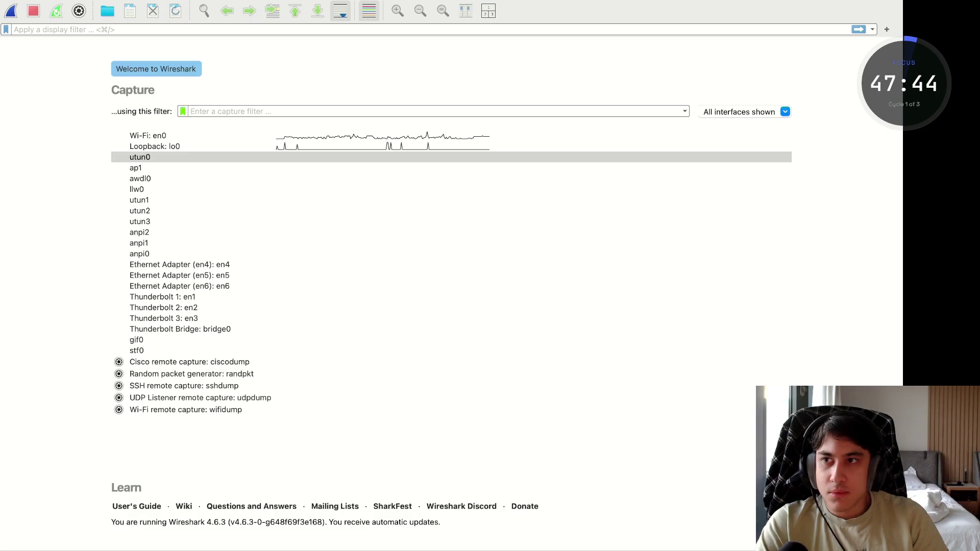
key(super+Tab)
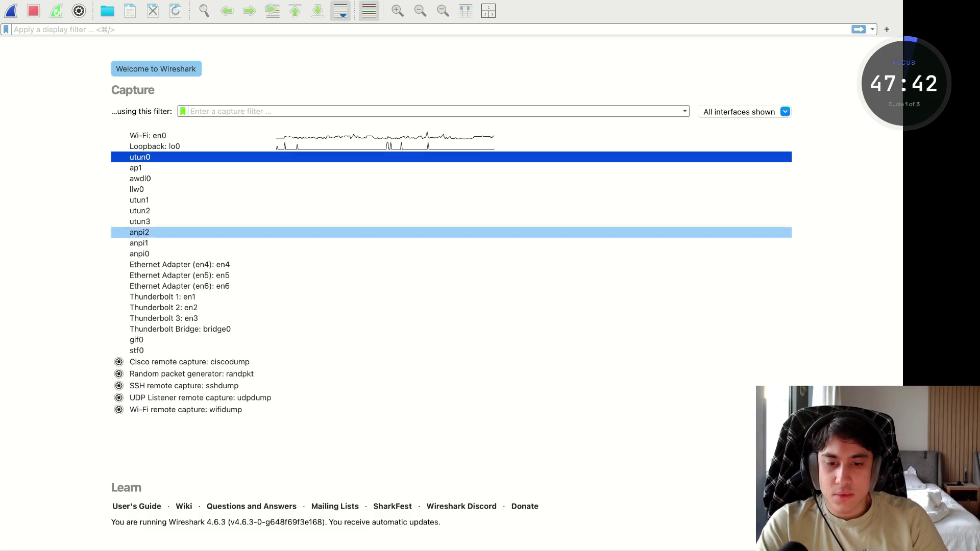
Step: Start a live packet capture on the Wi-Fi: en0 interface
double_click(148, 135)
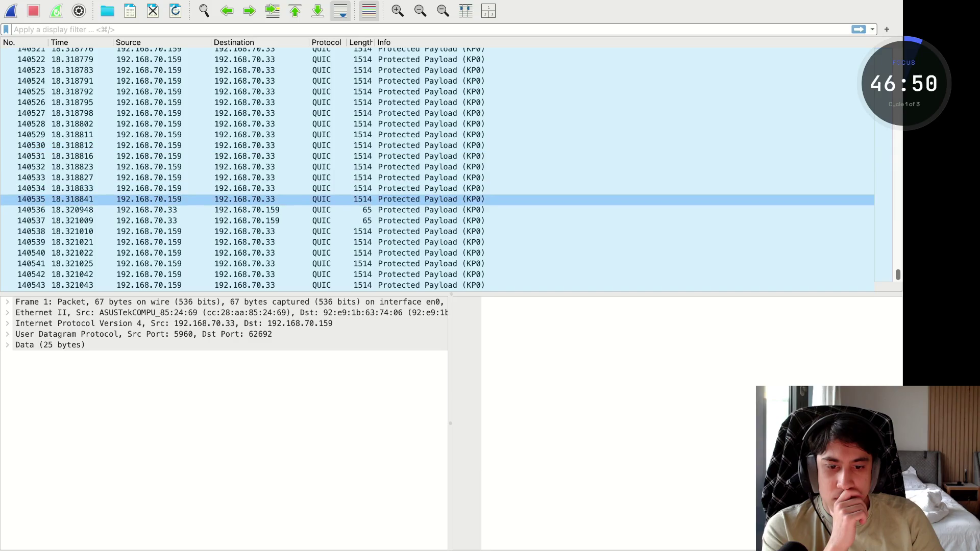
scroll(439, 168, up, 20)
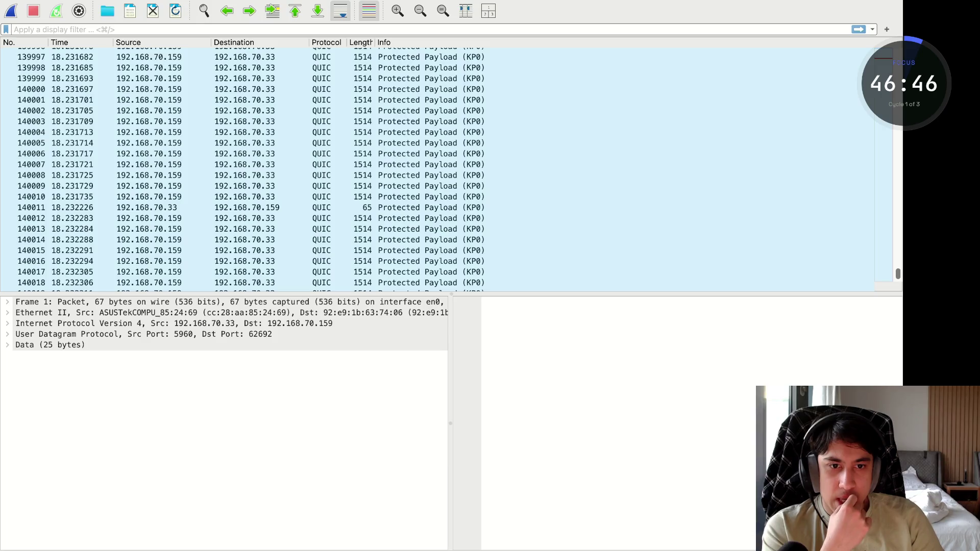
Step: Scroll the packet list back up to packet 1, then switch away from Wireshark
scroll(439, 229, up, 15)
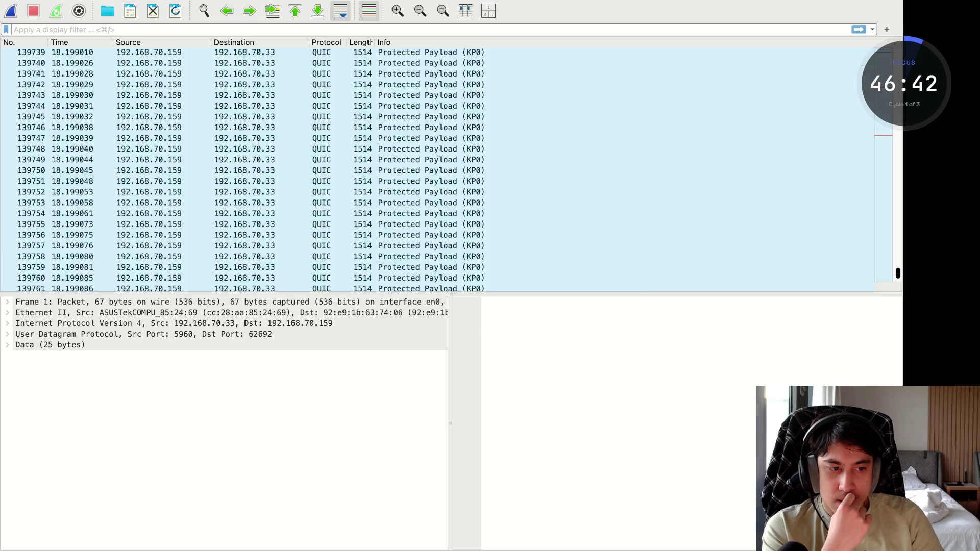
scroll(439, 230, up, 20)
scroll(439, 168, up, 20)
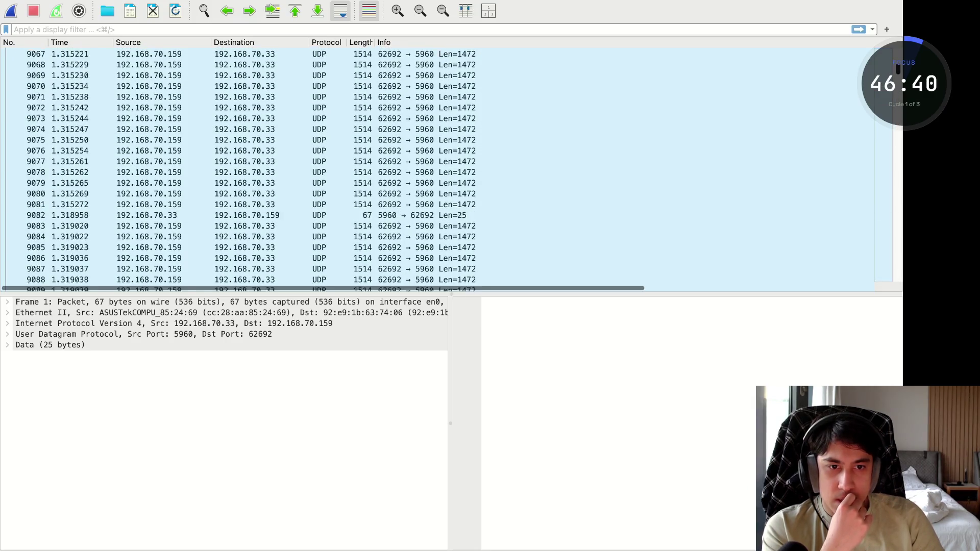
key(super+Tab)
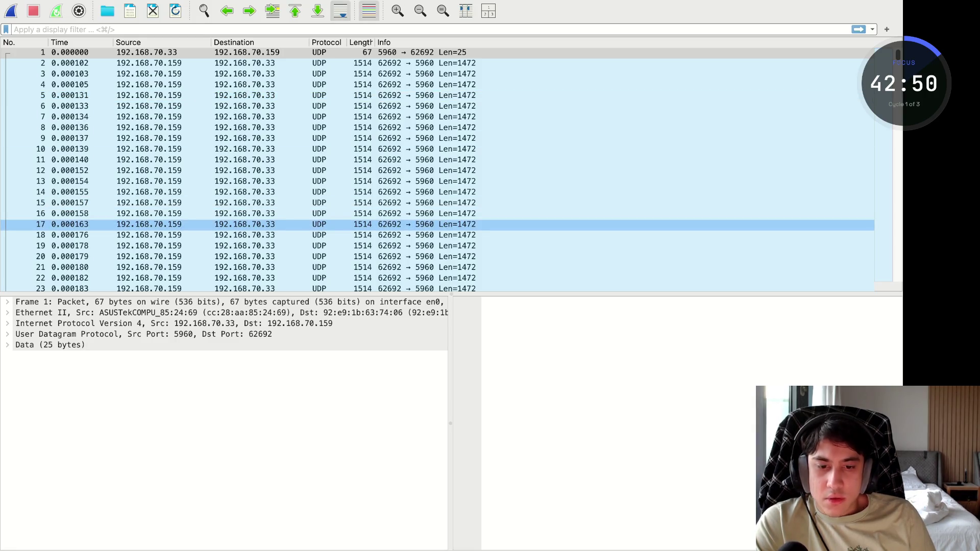
Step: Jump down the packet list to the QUIC Protected Payload packets near No. 140,530
scroll(439, 179, down, 10)
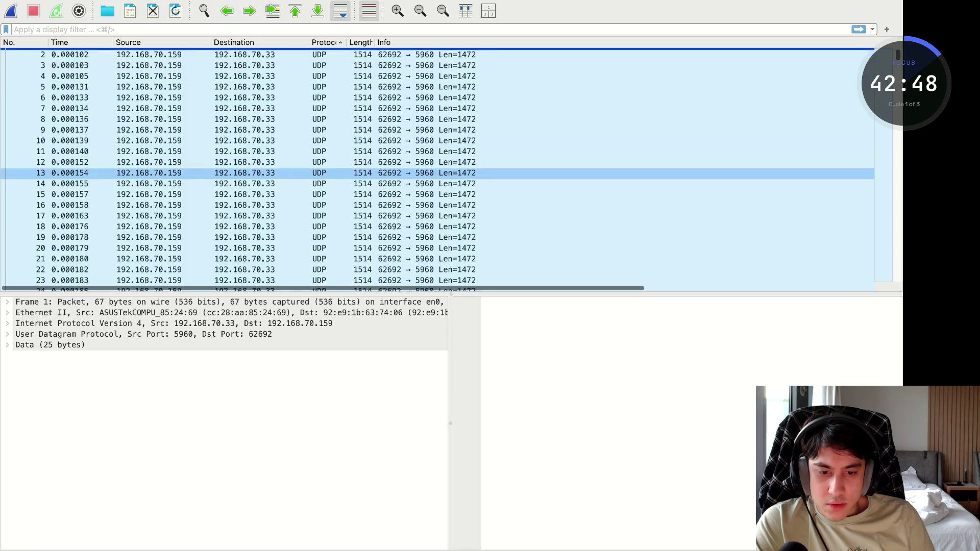
scroll(255, 169, down, 20)
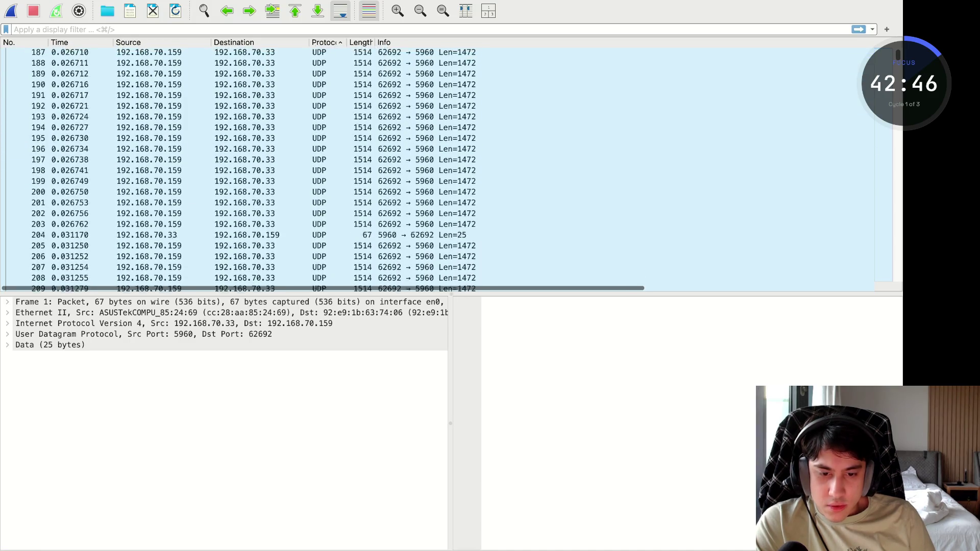
scroll(439, 169, down, 6)
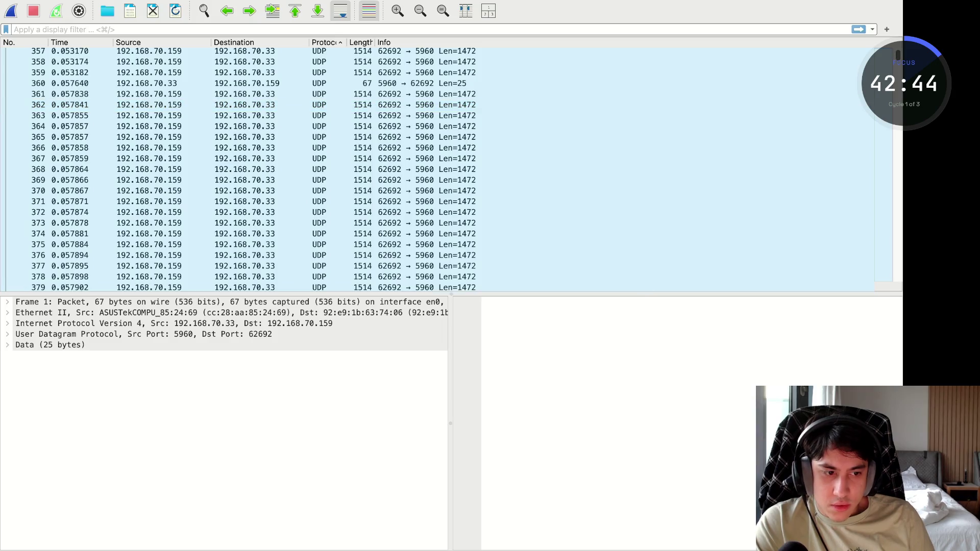
drag(898, 55, 898, 275)
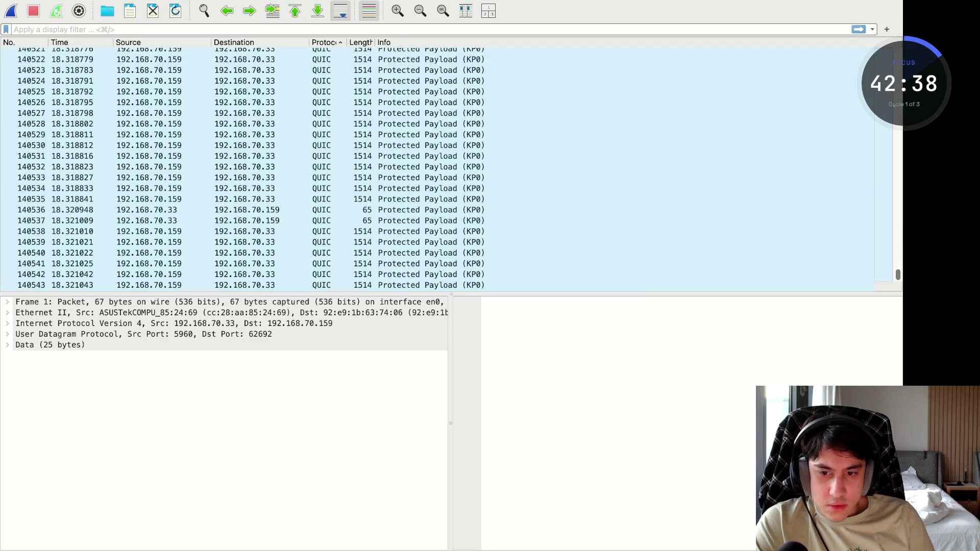
Step: Apply an http display filter to narrow the capture to the seven HTTP packets
text(html)
key(BackSpace)
key(BackSpace)
key(BackSpace)
text(tps)
key(BackSpace)
key(BackSpace)
text(tp)
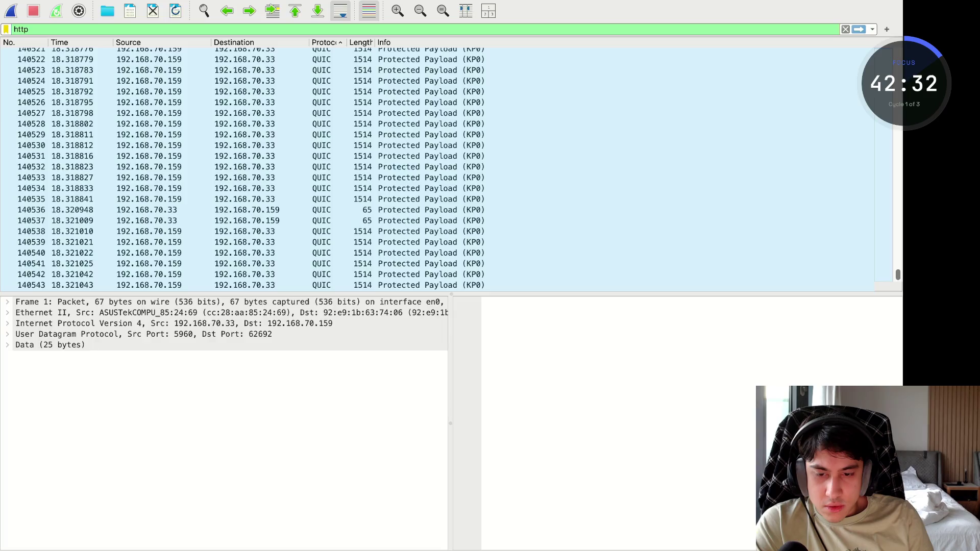
key(Return)
Step: Inspect the filtered HTTP packets, settling on packet 85420, the 200 OK CSS response
click(255, 63)
click(255, 95)
click(255, 117)
click(255, 74)
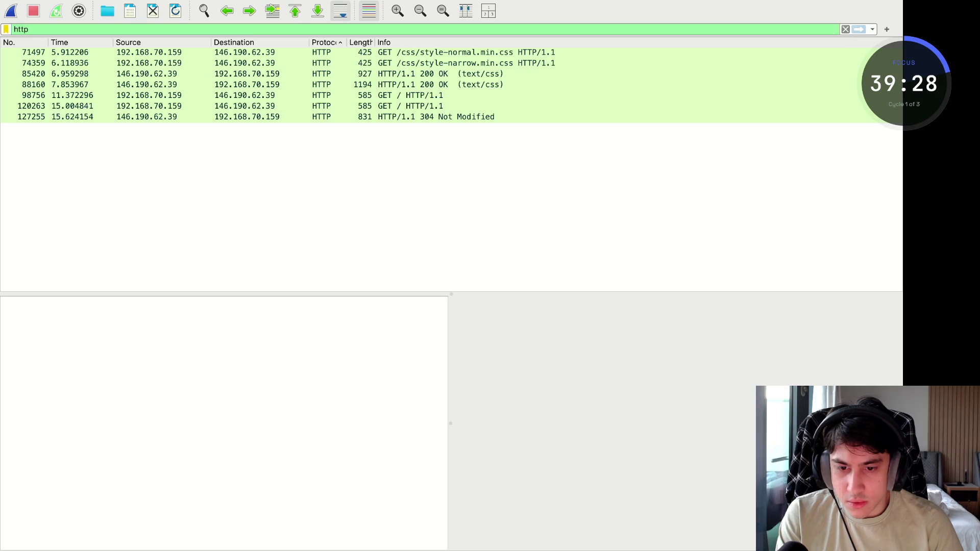
Step: Switch from Wireshark to Cisco Packet Tracer's empty logical workspace with Cmd+Tab
key(super+Tab)
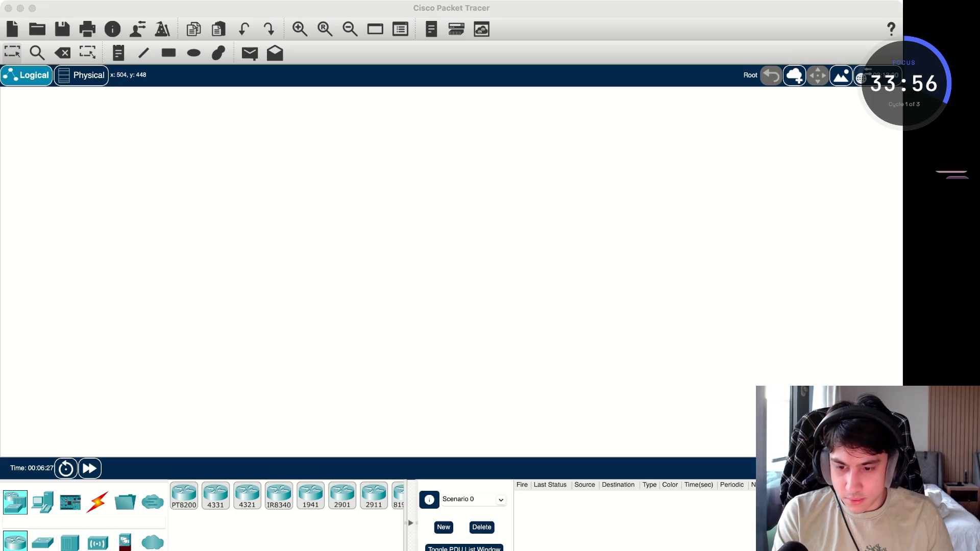
Step: Switch back to the Cisco Packet Tracer window with Cmd+Tab
key(super+Tab)
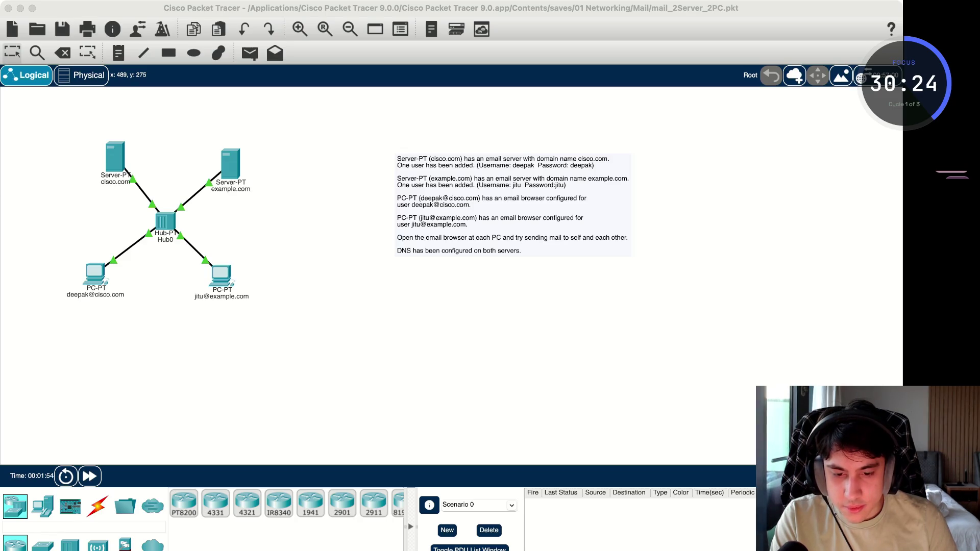
key(super+Tab)
key(super+Tab)
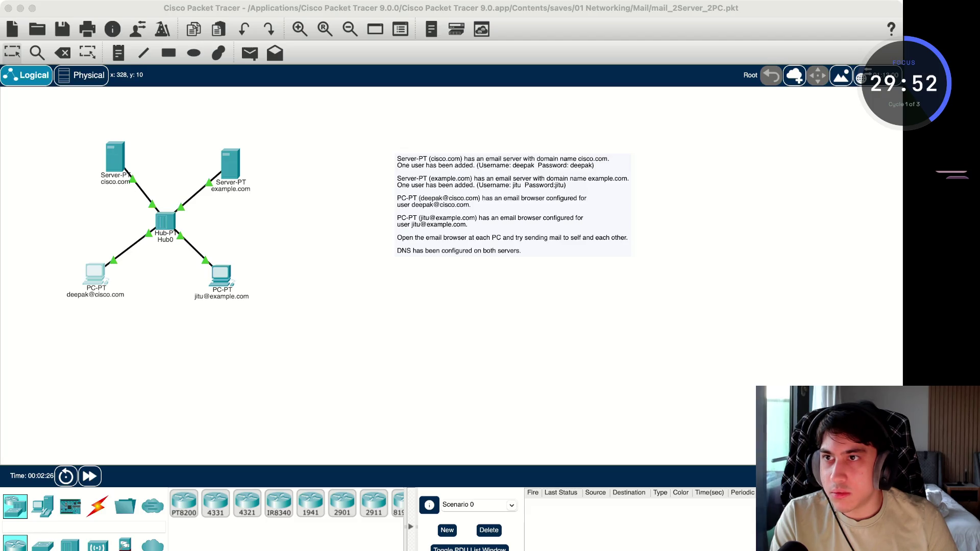
key(ctrl+Left)
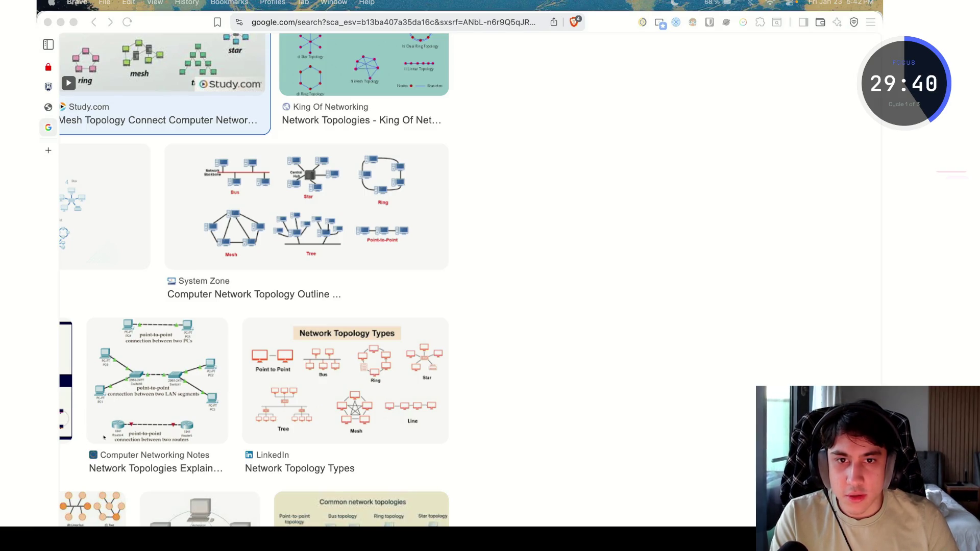
key(alt+Tab)
key(alt+Tab)
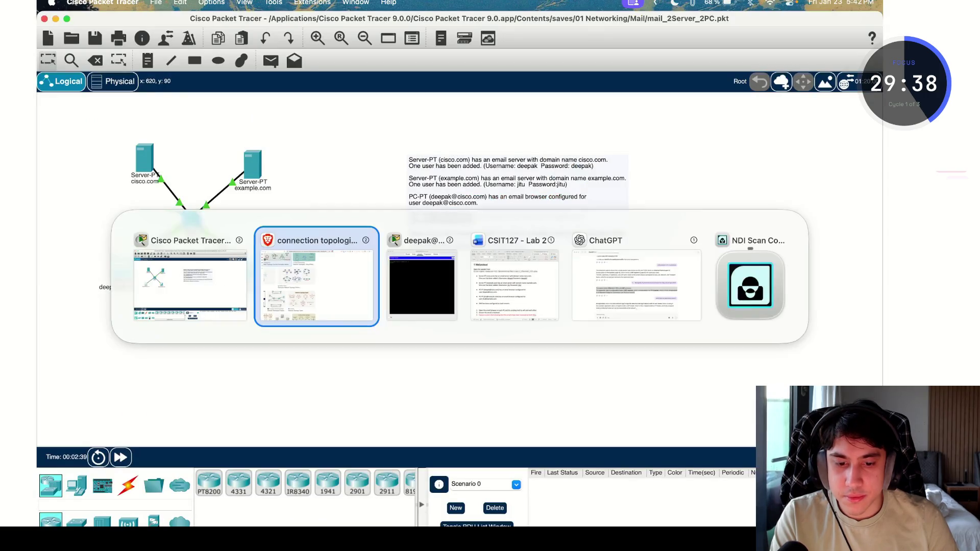
key(alt+Tab)
key(super+w)
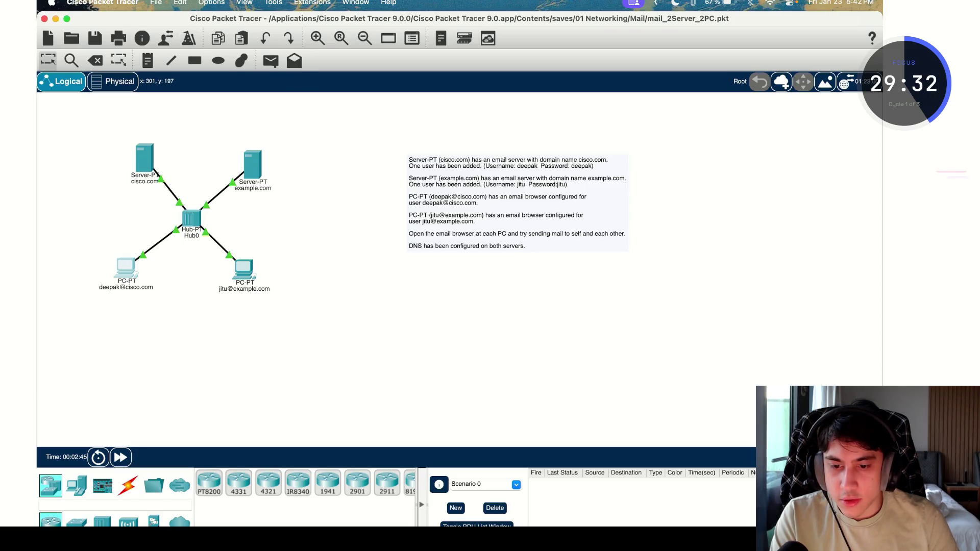
click(125, 267)
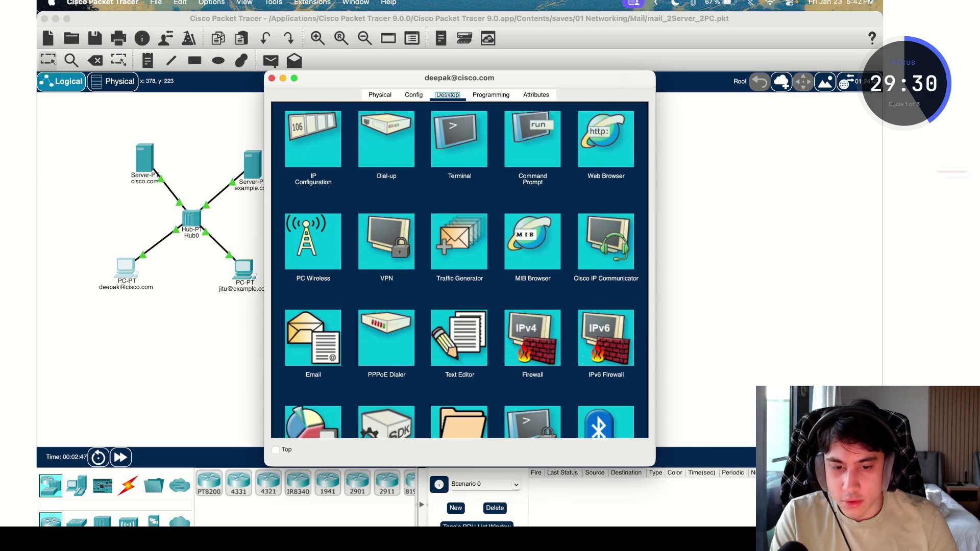
Step: Browse the cisco.com PC's Physical and Programming tabs, then open its Desktop Command Prompt
click(379, 95)
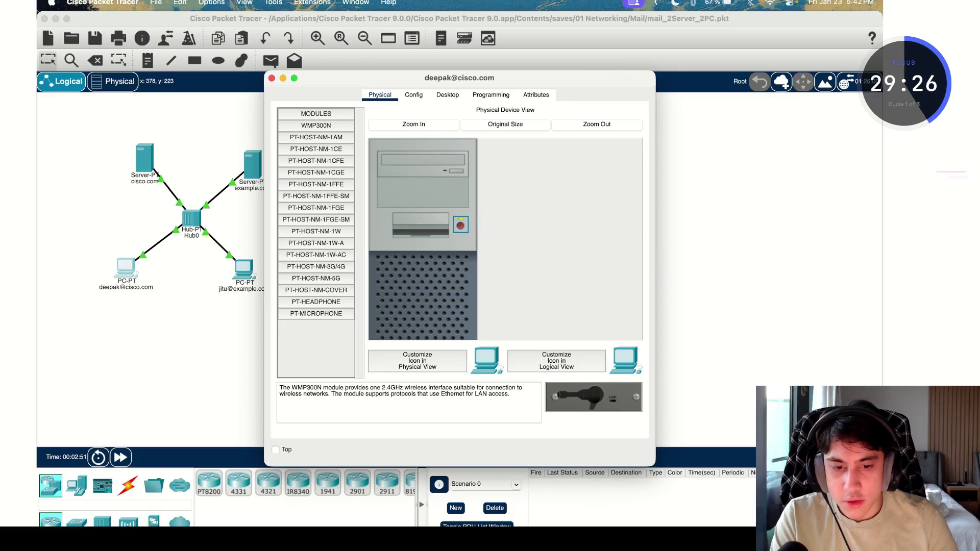
click(491, 95)
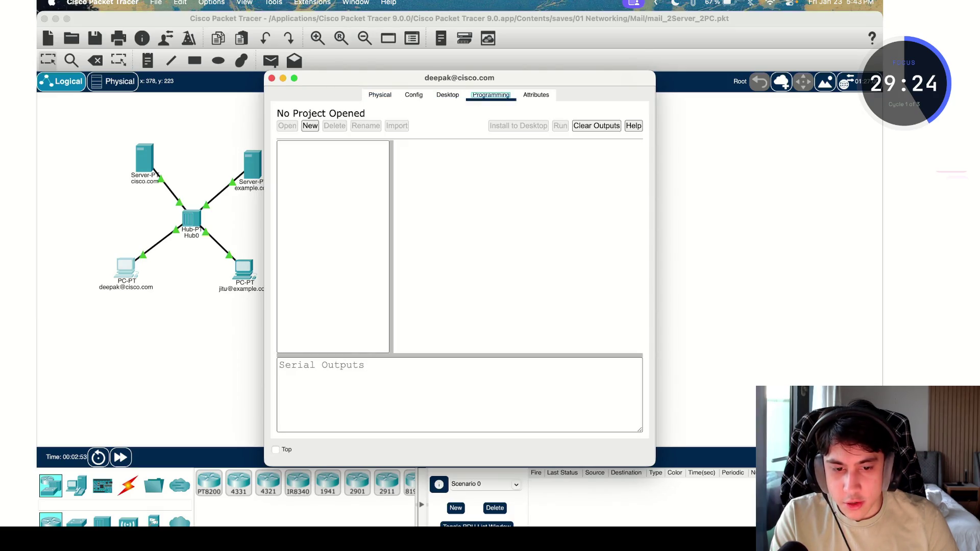
click(448, 95)
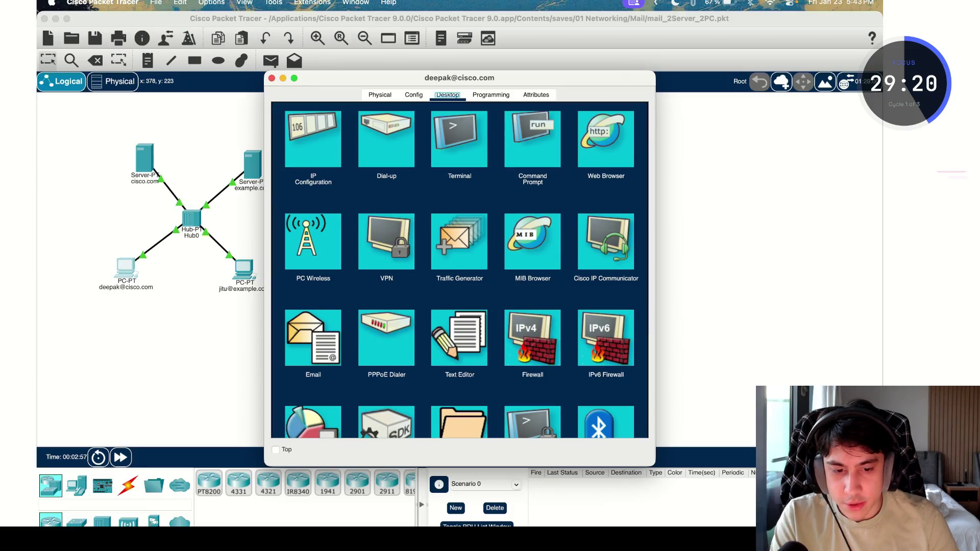
click(532, 139)
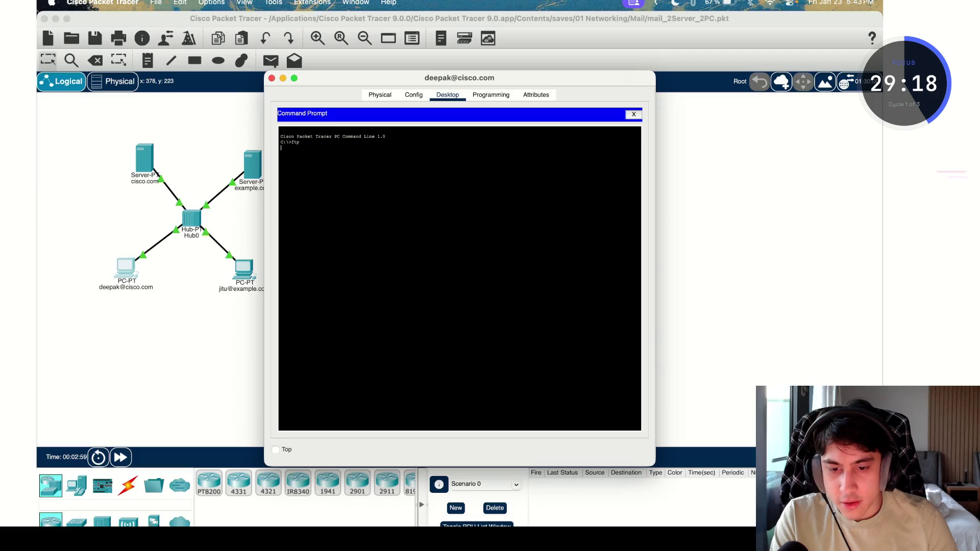
key(Return)
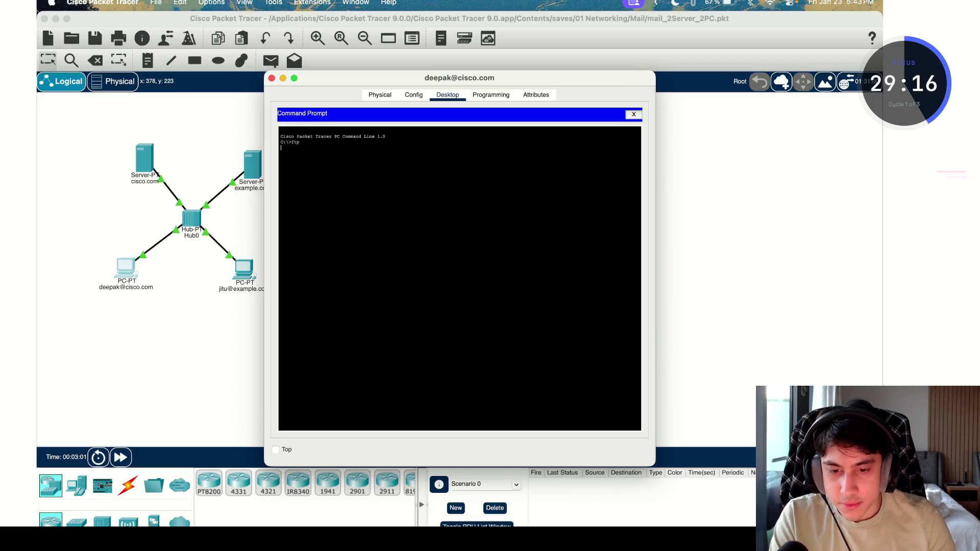
text(ftp)
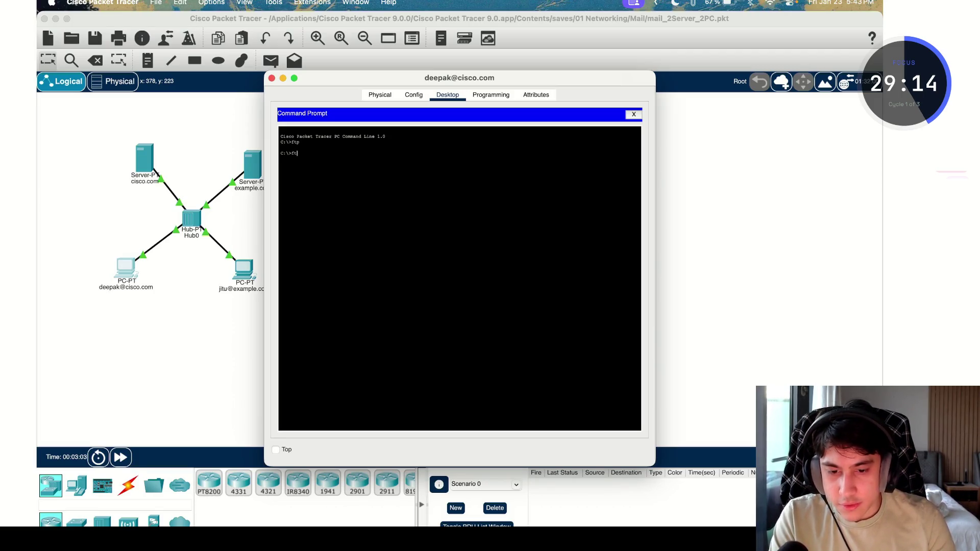
text( www.ftp)
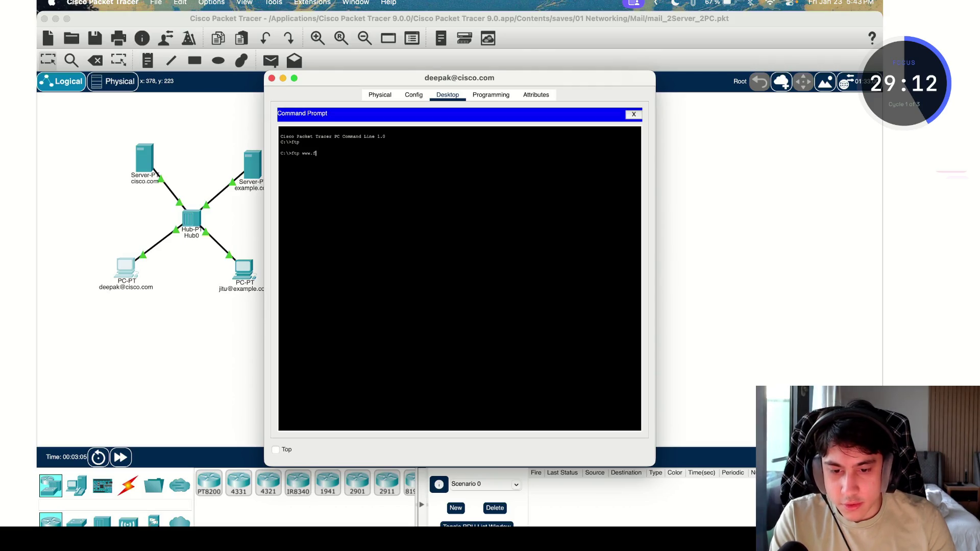
text(server.com)
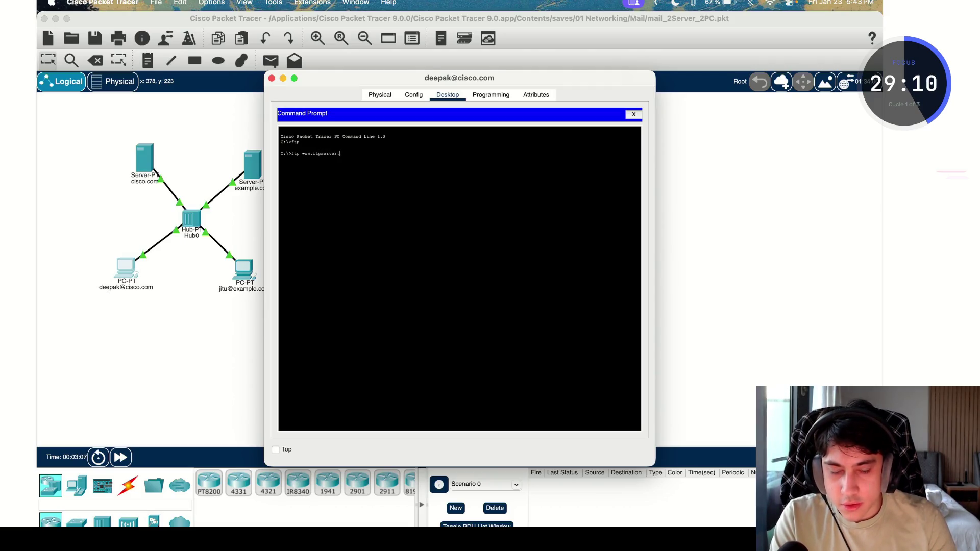
key(Return)
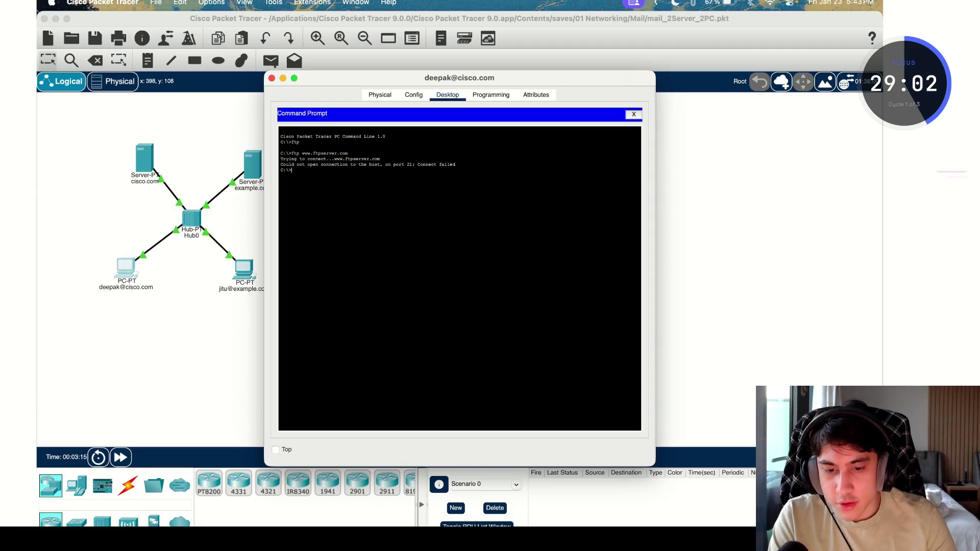
Step: Run ls and dir to list sampleFile.txt and sampleFile2.txt on C:\, then start typing touch
key(Return)
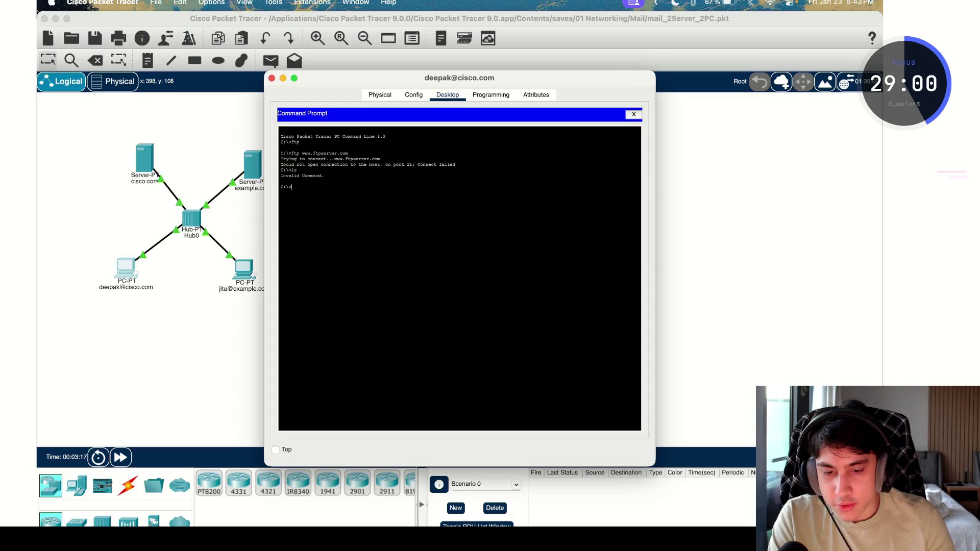
key(Return)
drag(435, 226, 388, 220)
click(388, 220)
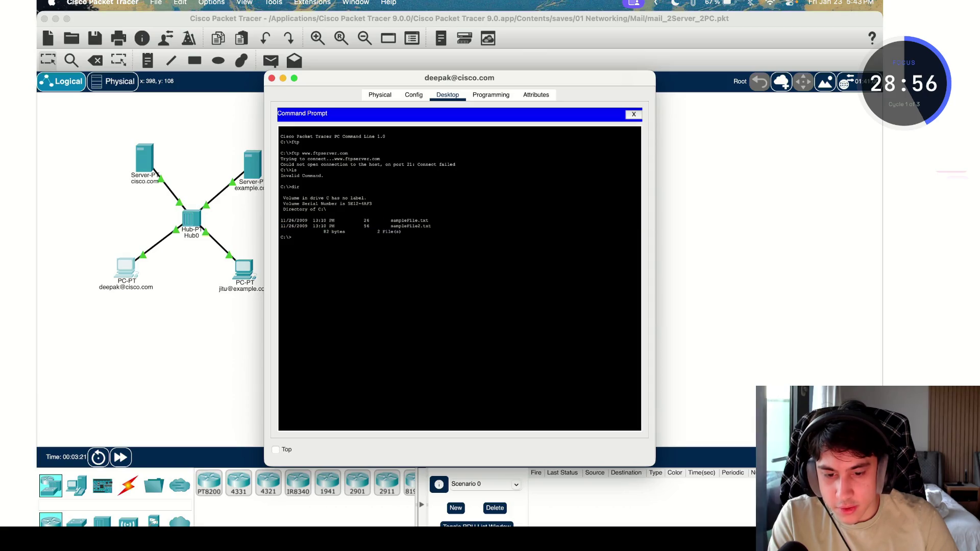
text(touch)
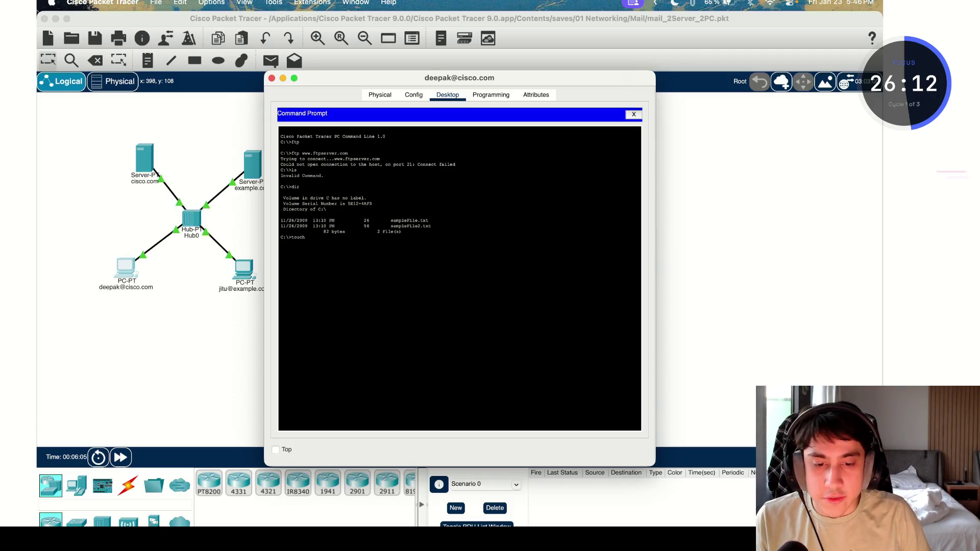
Step: Reposition the cisco.com PC's window on screen
mouse_move(417, 77)
mouse_down()
mouse_move(433, 212)
mouse_move(404, 134)
mouse_move(460, 103)
mouse_move(444, 98)
mouse_up()
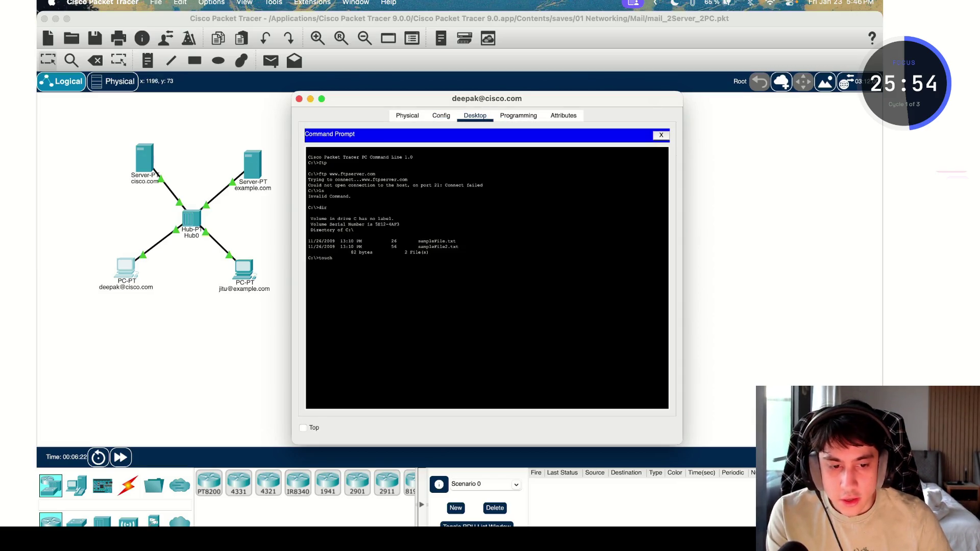
Step: In the PC's Text Editor, type sample text and save it as file klsjdfsd
click(475, 115)
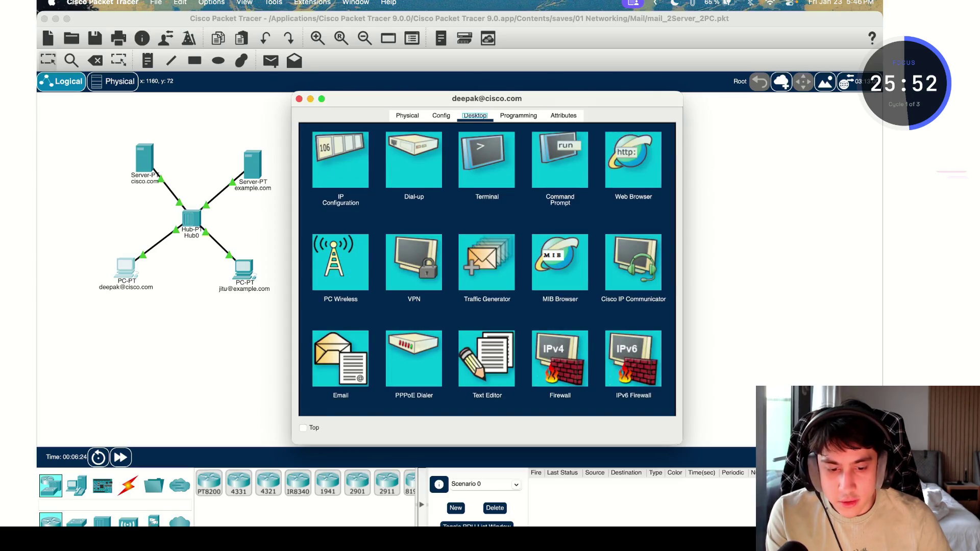
scroll(487, 268, down, 2)
click(487, 326)
text(klsdjflksdjfklsdjf)
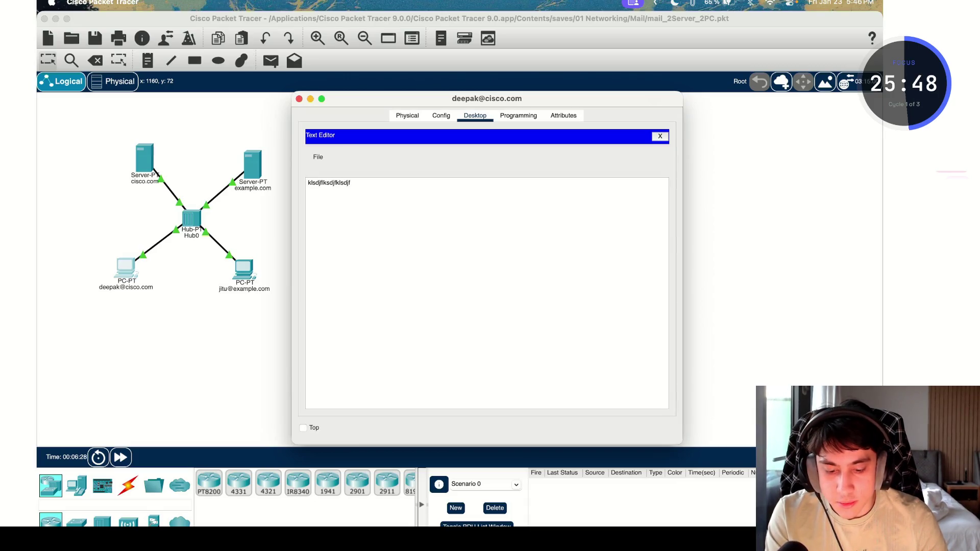
key(super+s)
text(klsjdfsd)
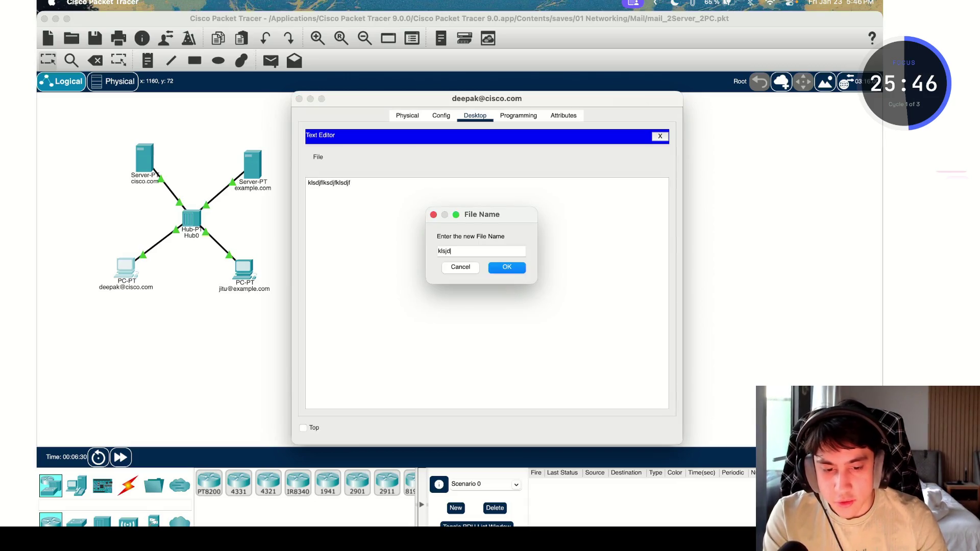
key(Return)
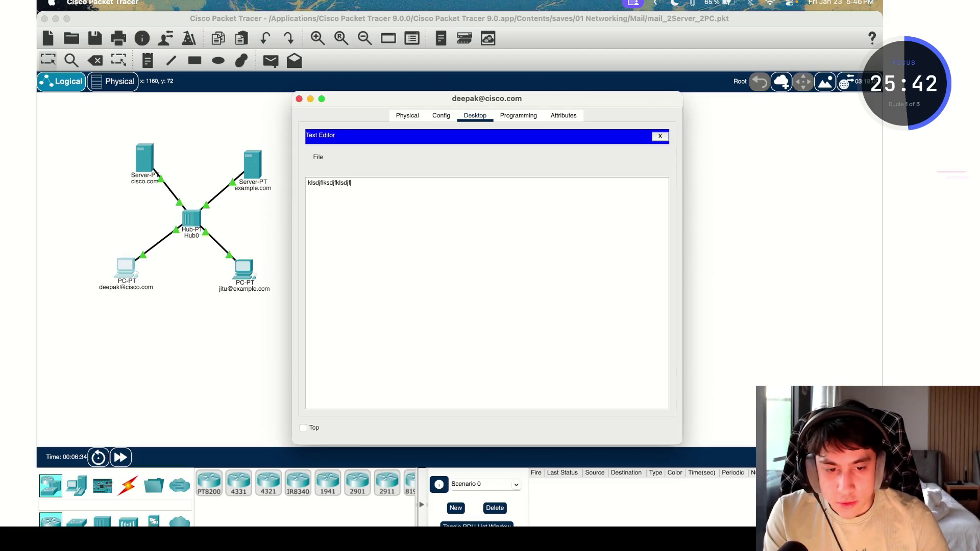
click(660, 136)
Step: Run dir in the command prompt to confirm klsjdfsd.txt, then close the cisco.com PC window
click(634, 153)
key(Up)
key(Return)
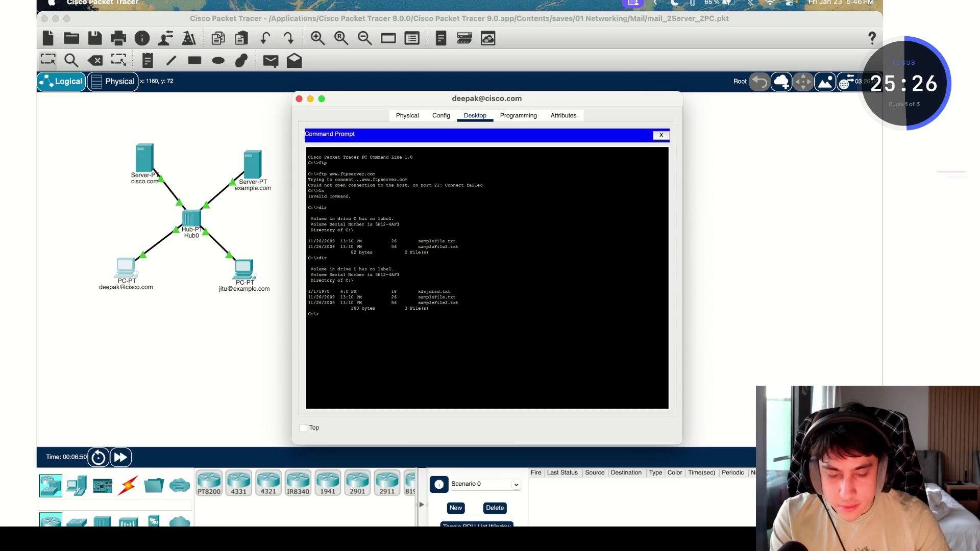
mouse_move(487, 98)
mouse_down()
mouse_move(563, 28)
mouse_move(578, 35)
mouse_move(417, 115)
mouse_up()
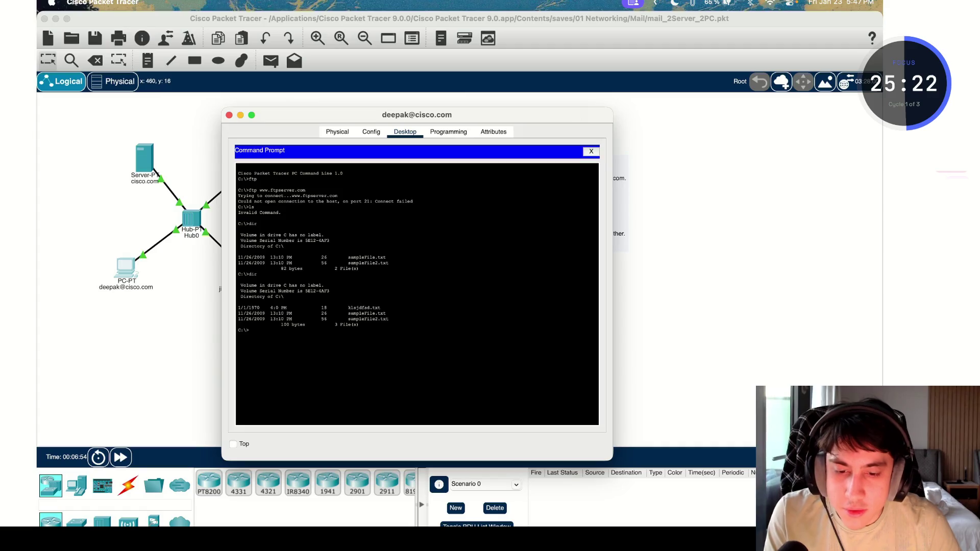
click(229, 114)
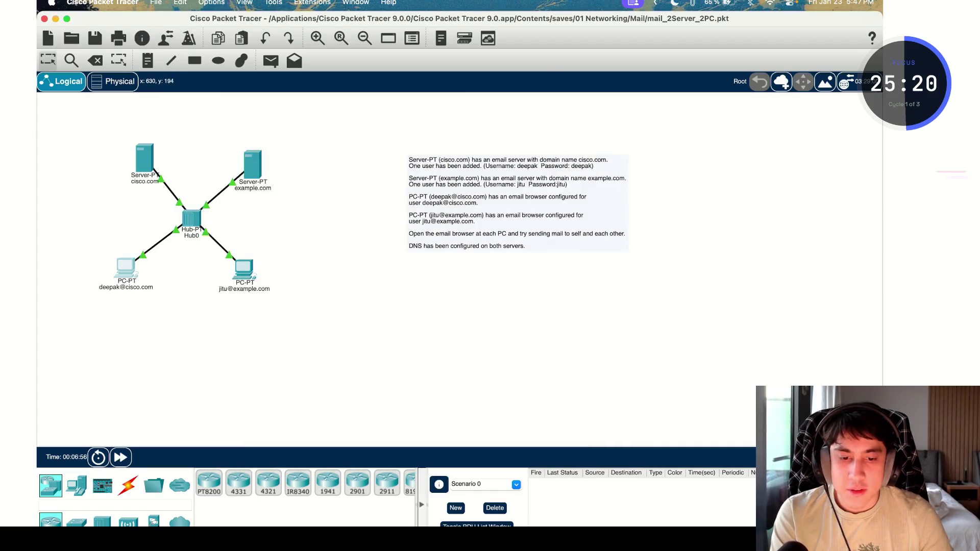
click(191, 218)
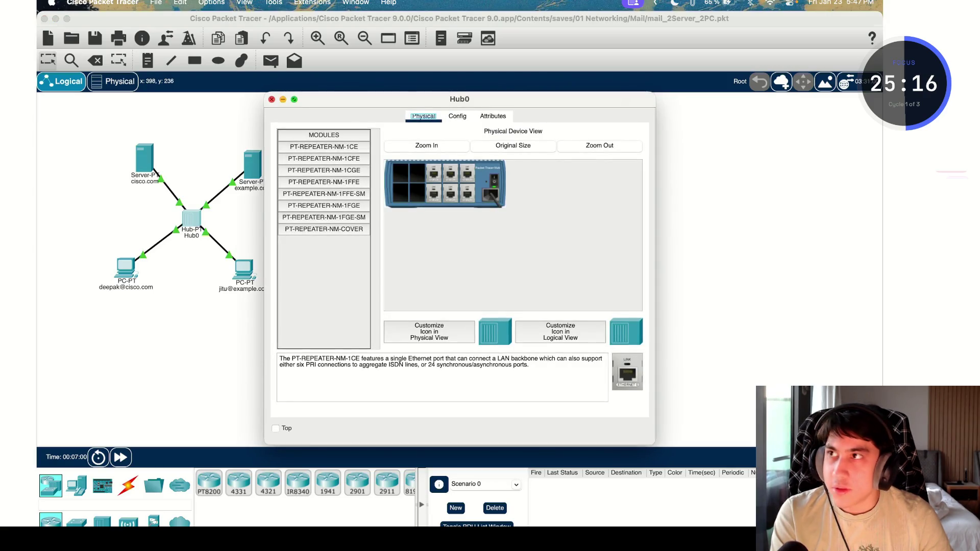
key(super+w)
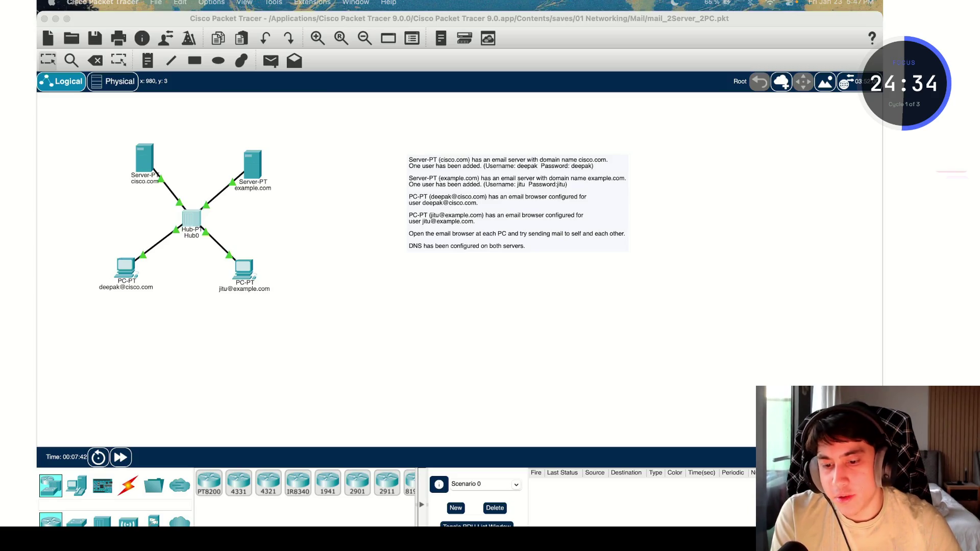
click(125, 267)
scroll(459, 270, down, 5)
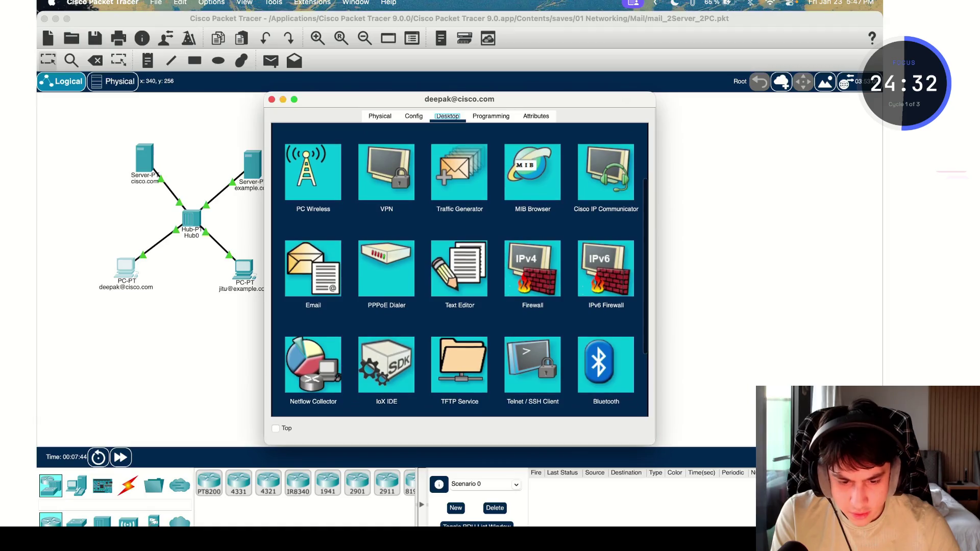
scroll(459, 270, up, 5)
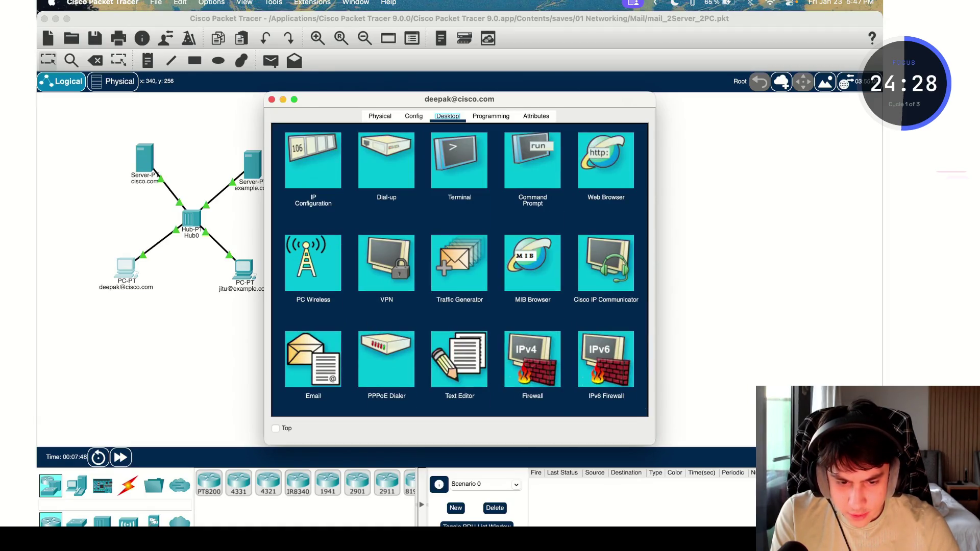
click(312, 359)
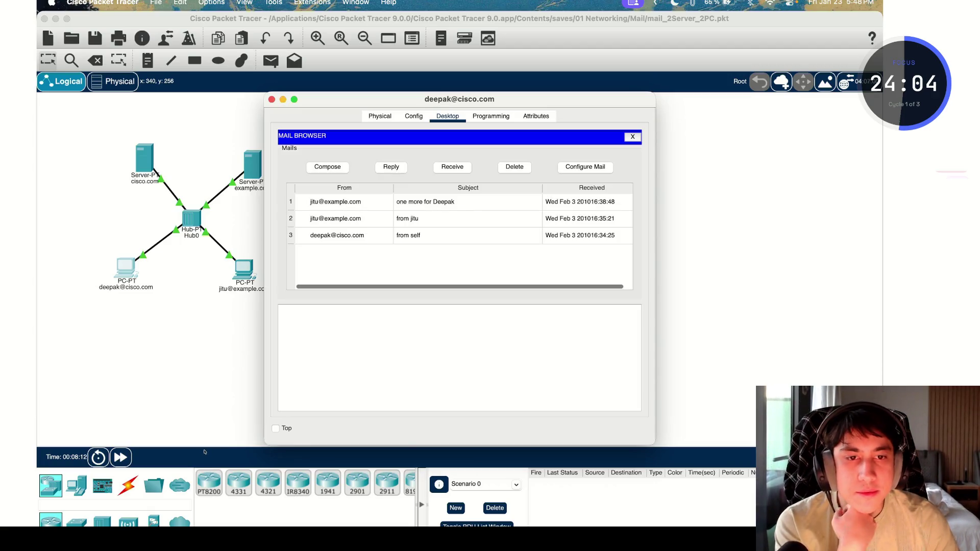
click(188, 444)
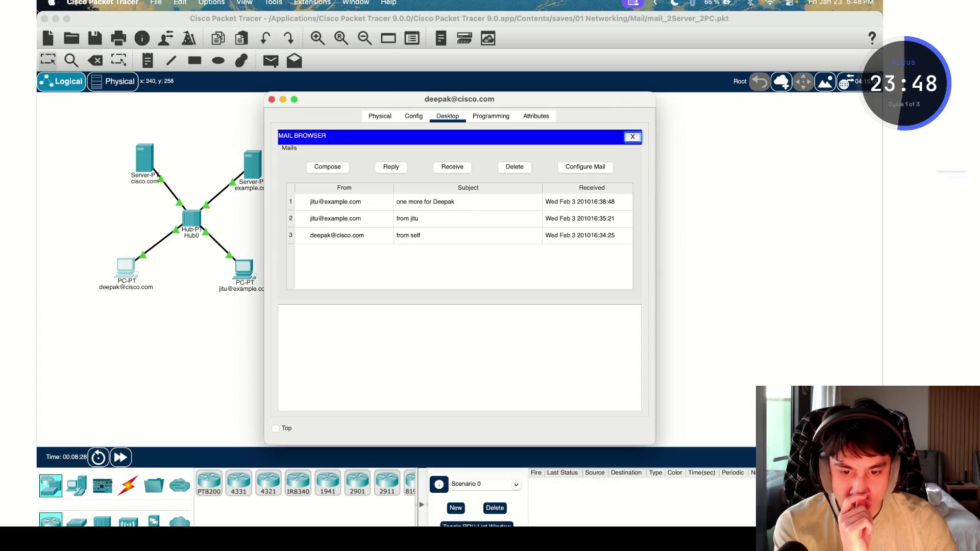
click(337, 202)
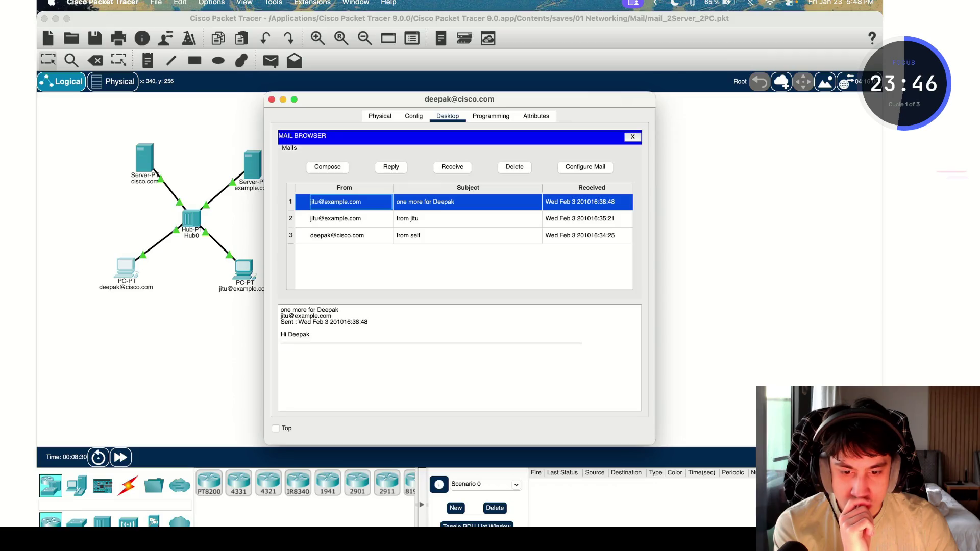
click(431, 358)
double_click(431, 340)
click(431, 358)
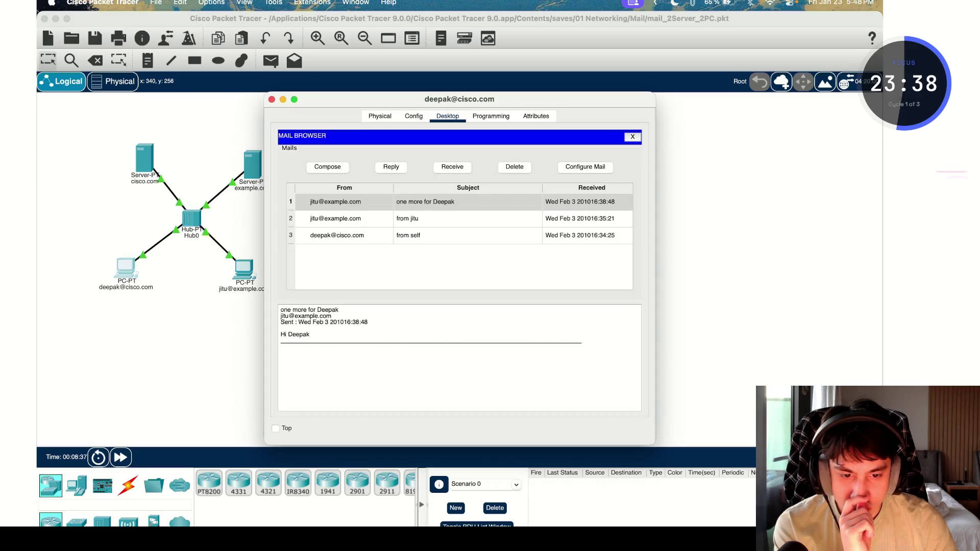
click(327, 167)
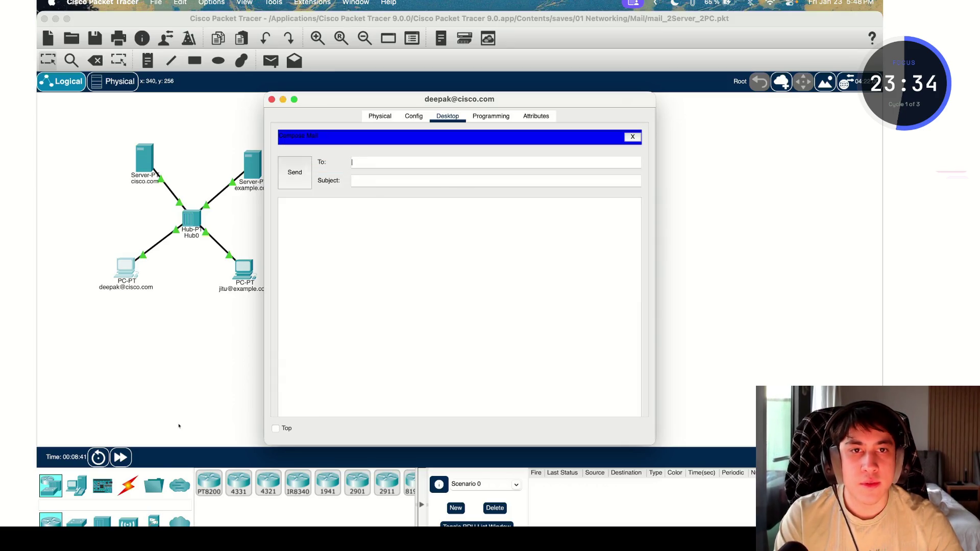
click(197, 371)
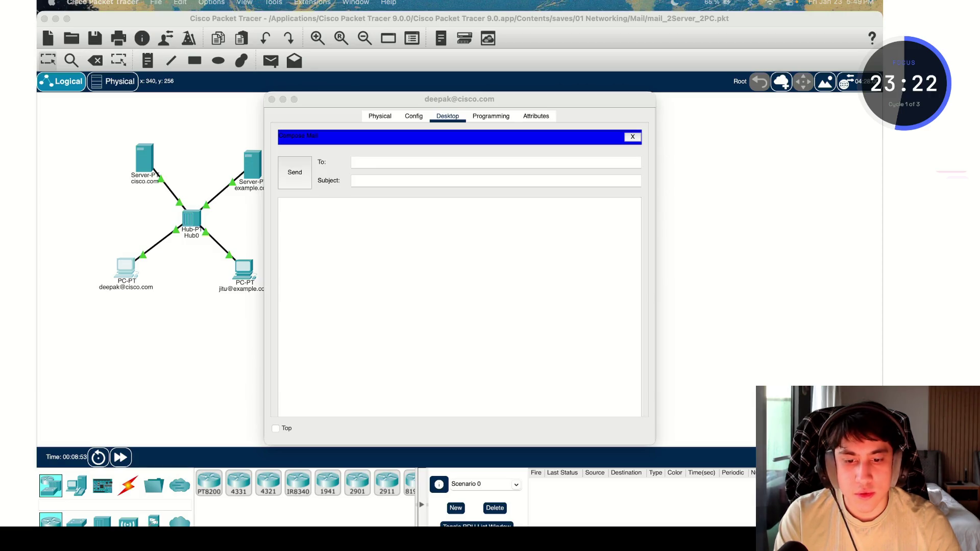
click(495, 162)
key(Tab)
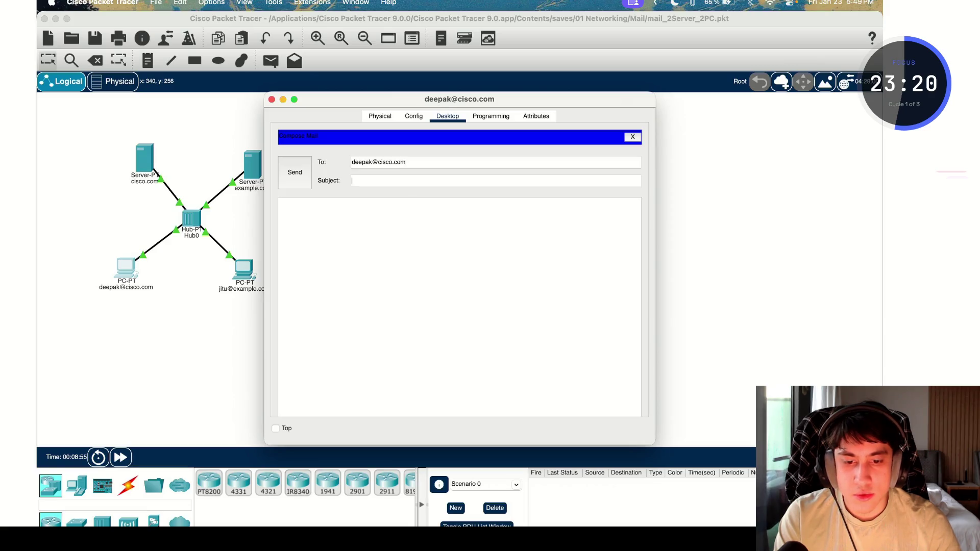
text(Test1)
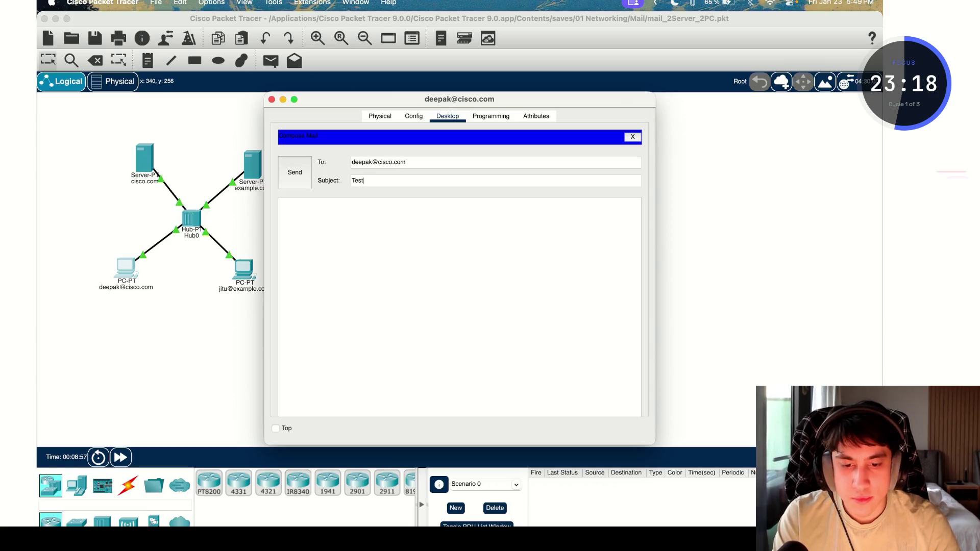
click(306, 203)
text(Test1)
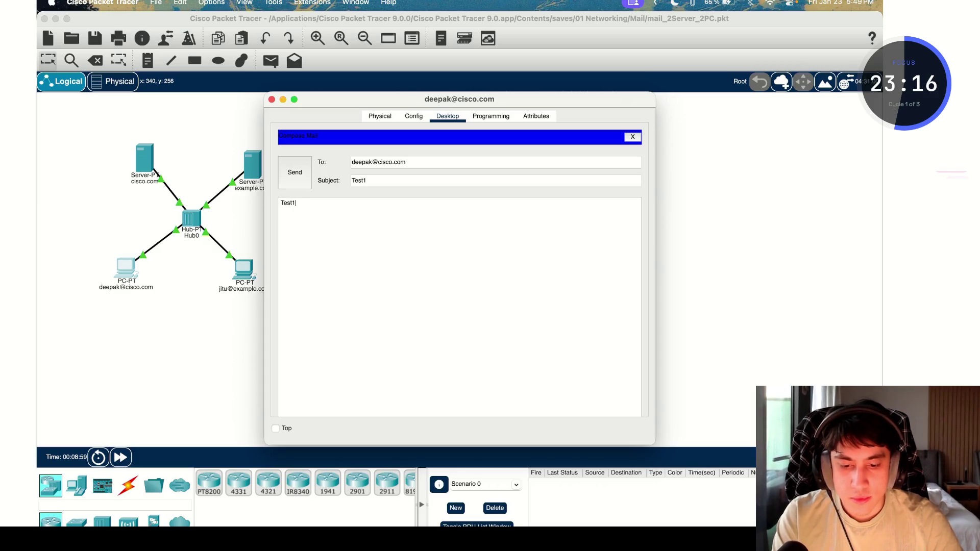
key(BackSpace)
click(364, 180)
key(BackSpace)
Step: Attempt to save the network file, dismiss the write-permission warning, cancel, and close the form
key(super+s)
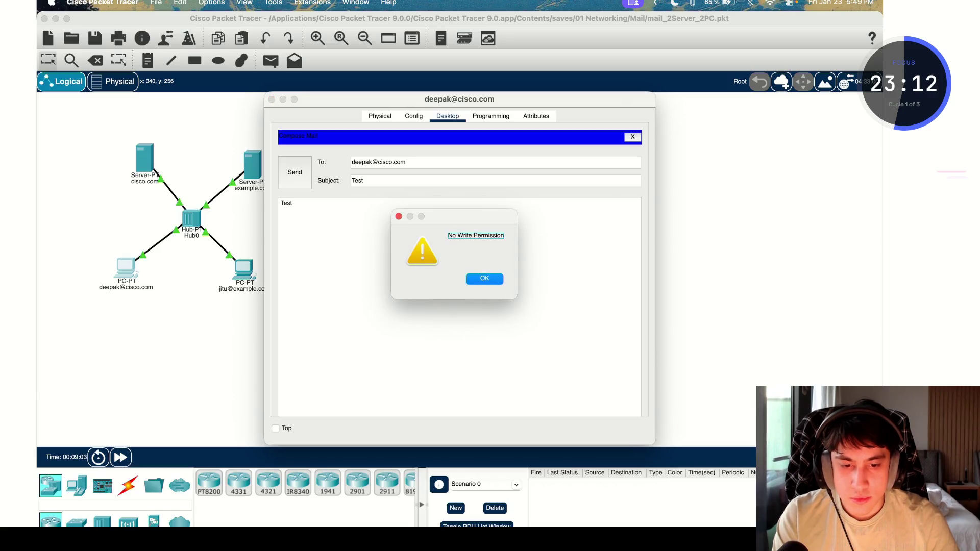
key(Return)
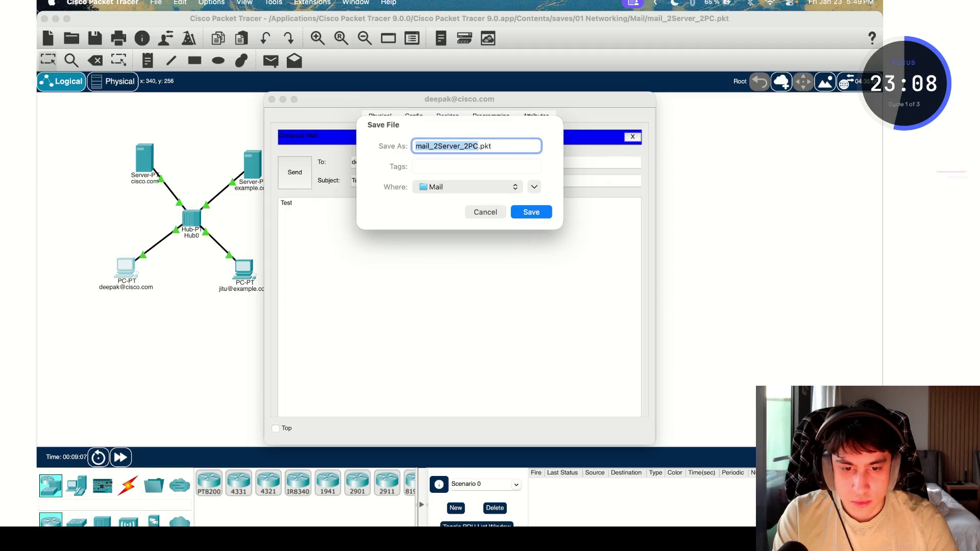
key(Return)
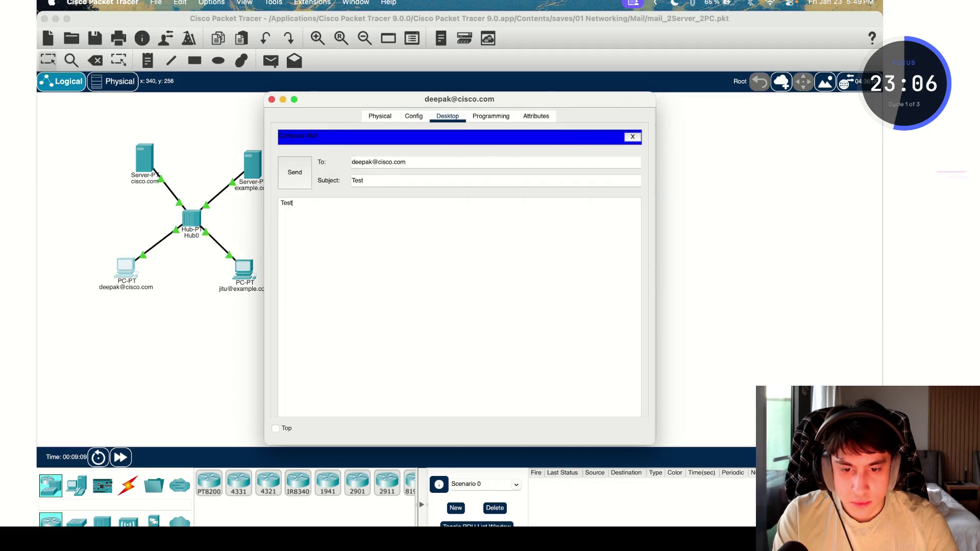
key(Escape)
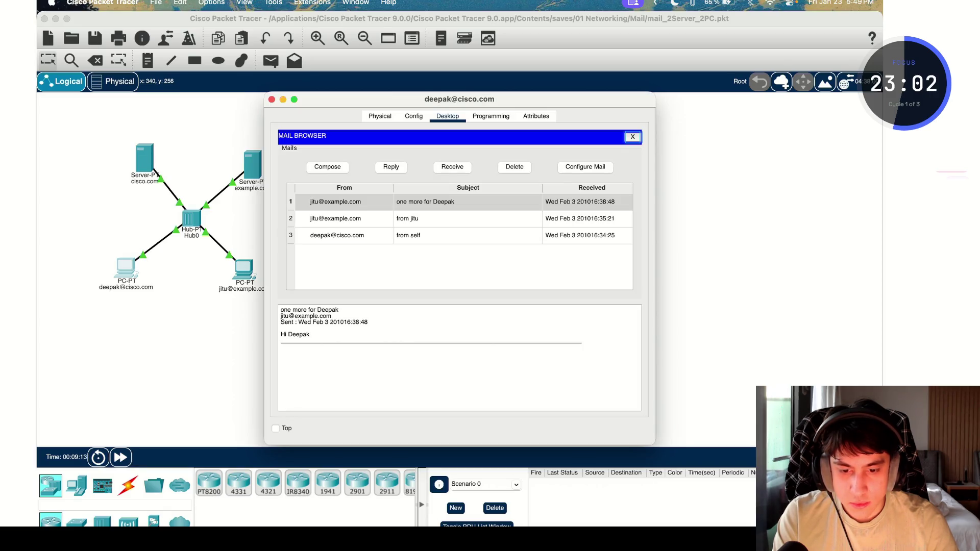
click(327, 166)
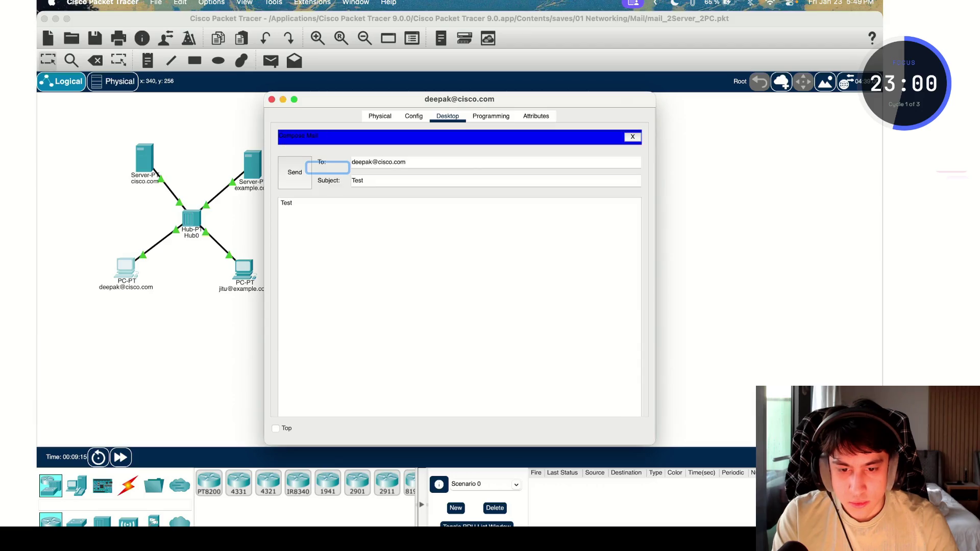
click(168, 434)
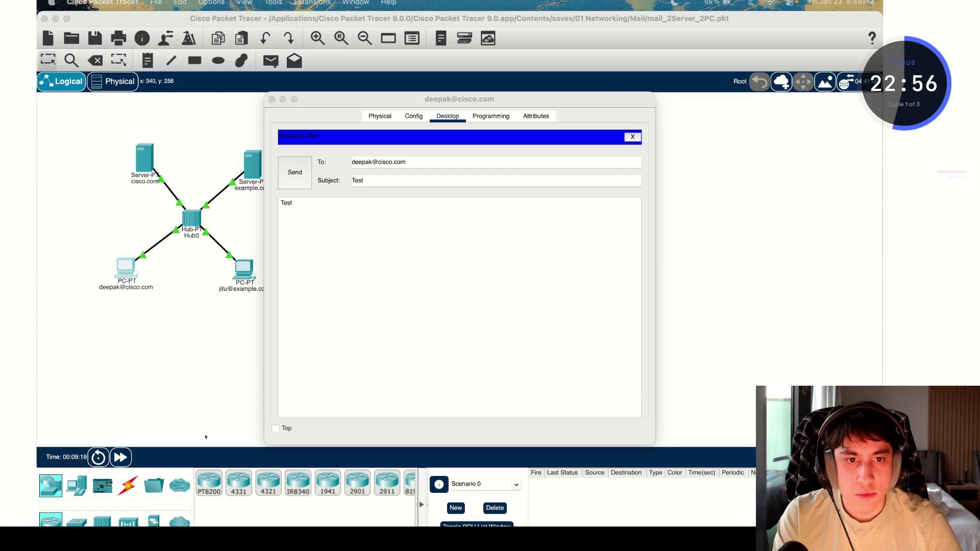
triple_click(377, 162)
text(jitu@example.com)
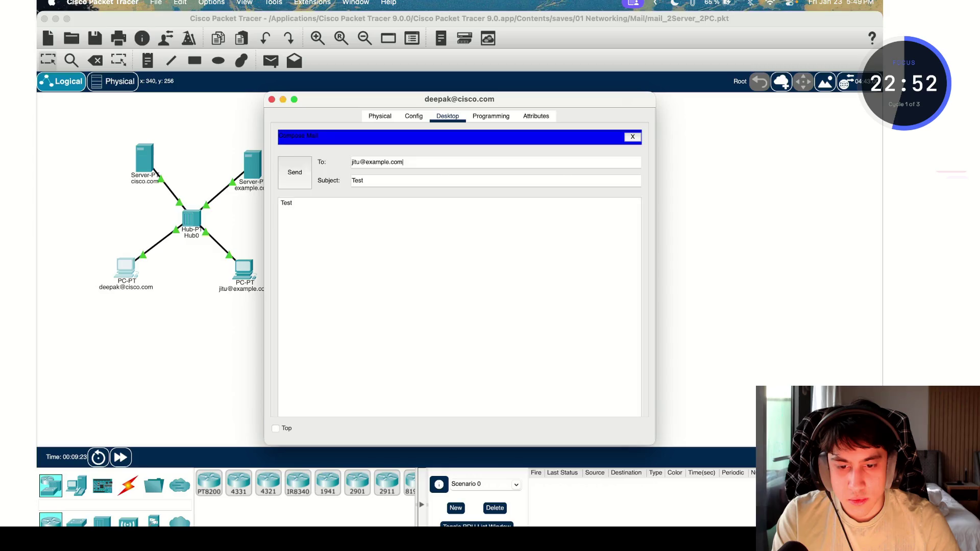
key(Return)
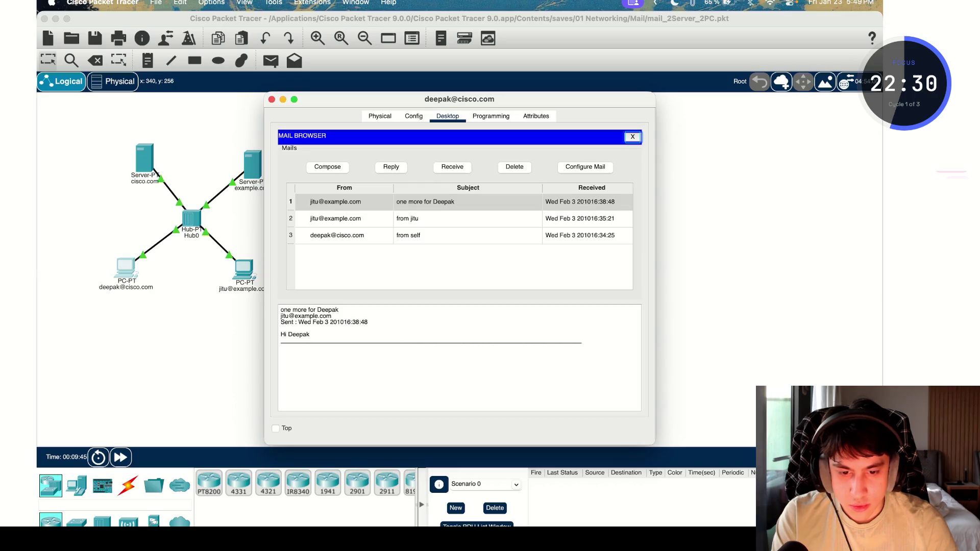
Step: Preview the mail from jitu in deepak's inbox and close the PC window
click(336, 219)
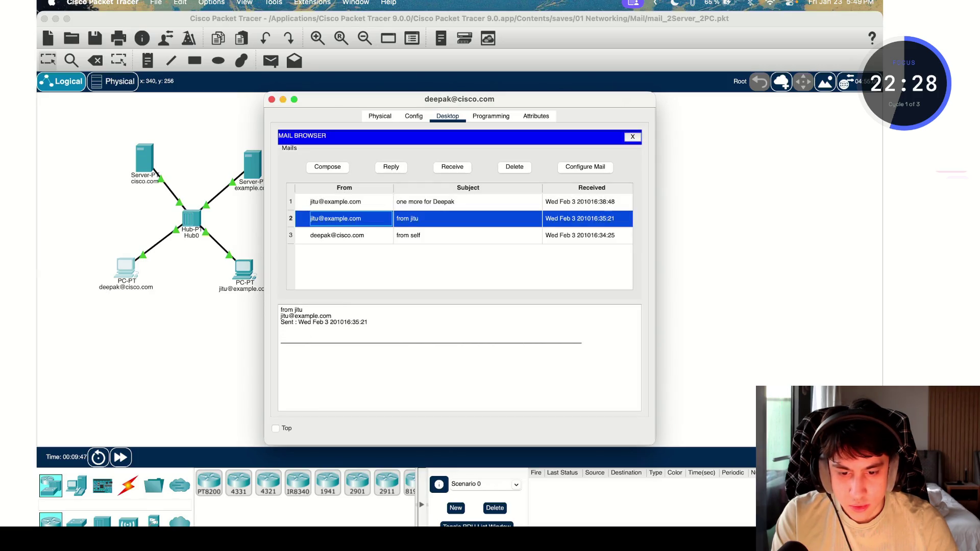
click(335, 202)
key(super+w)
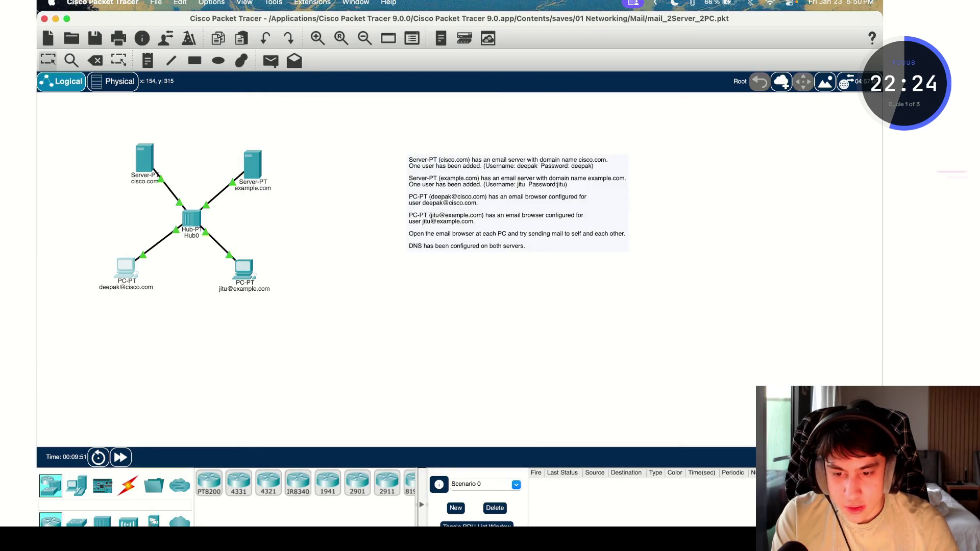
Step: Reopen deepak's Email app, read the self-sent test mail, and close the PC window
click(125, 266)
scroll(460, 271, down, 3)
click(313, 245)
click(337, 187)
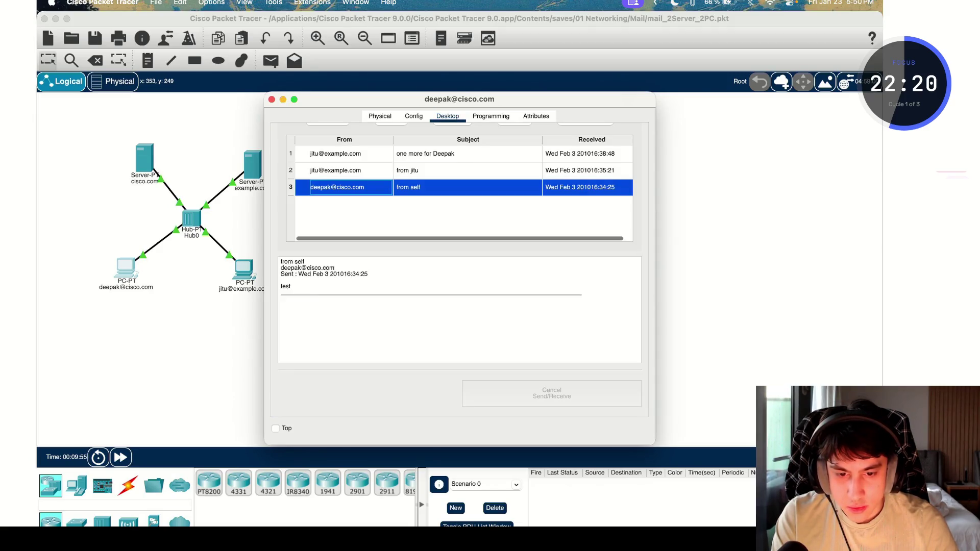
click(301, 293)
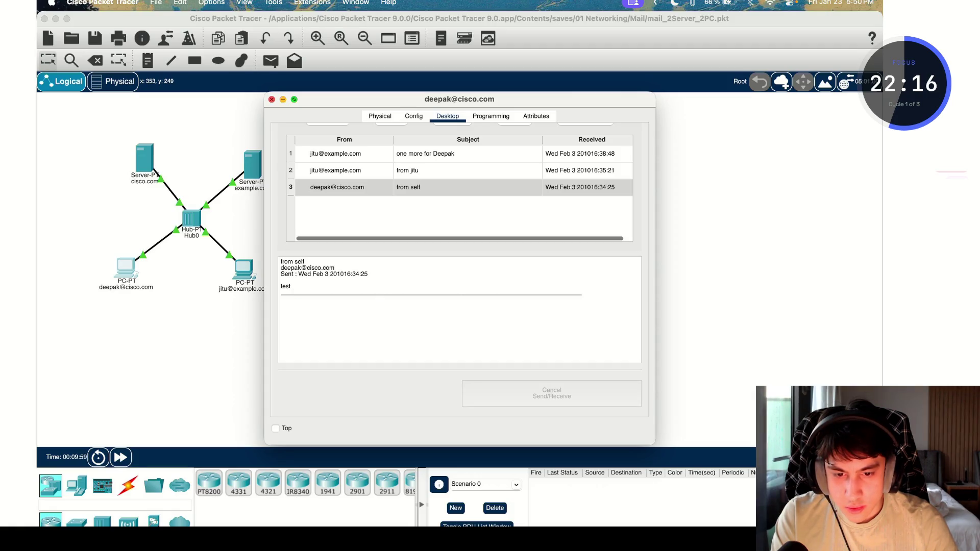
click(271, 99)
click(244, 268)
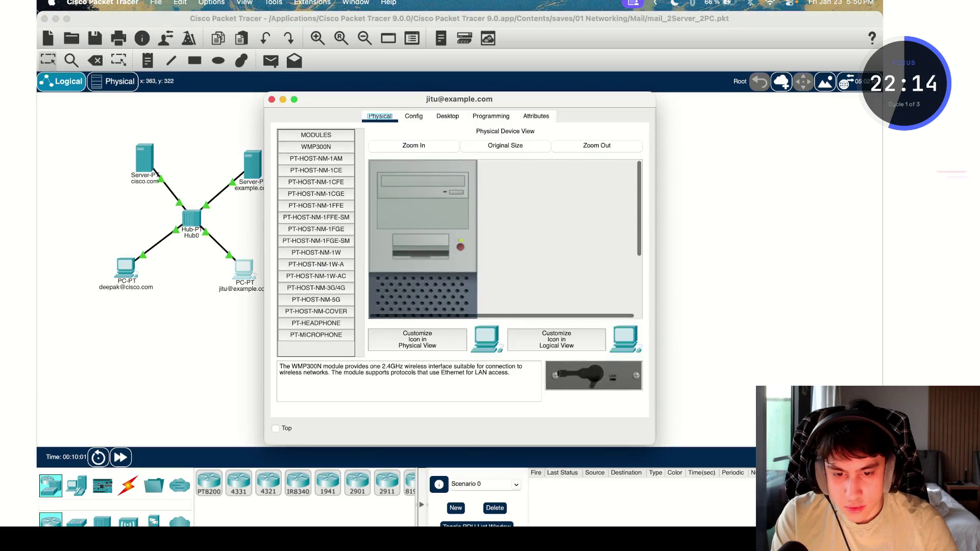
click(447, 116)
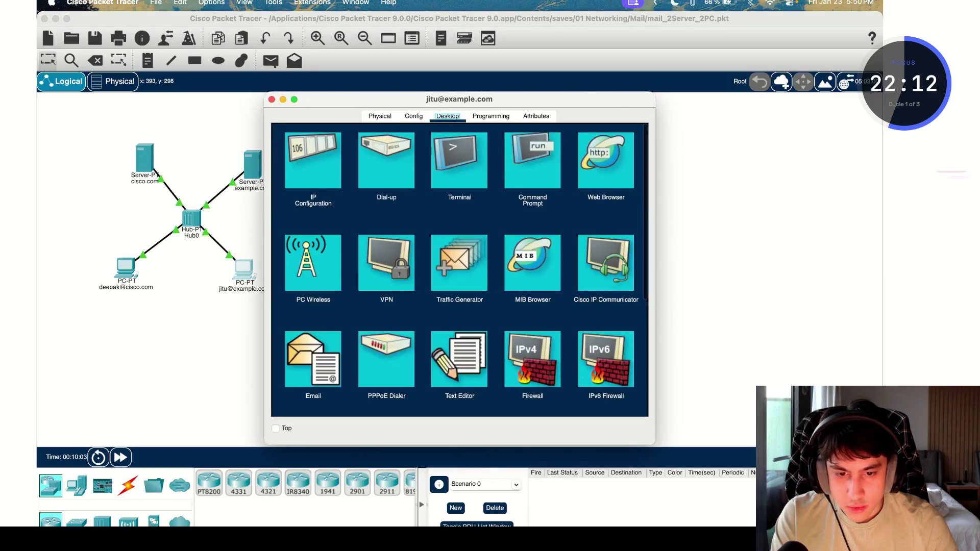
scroll(459, 271, down, 3)
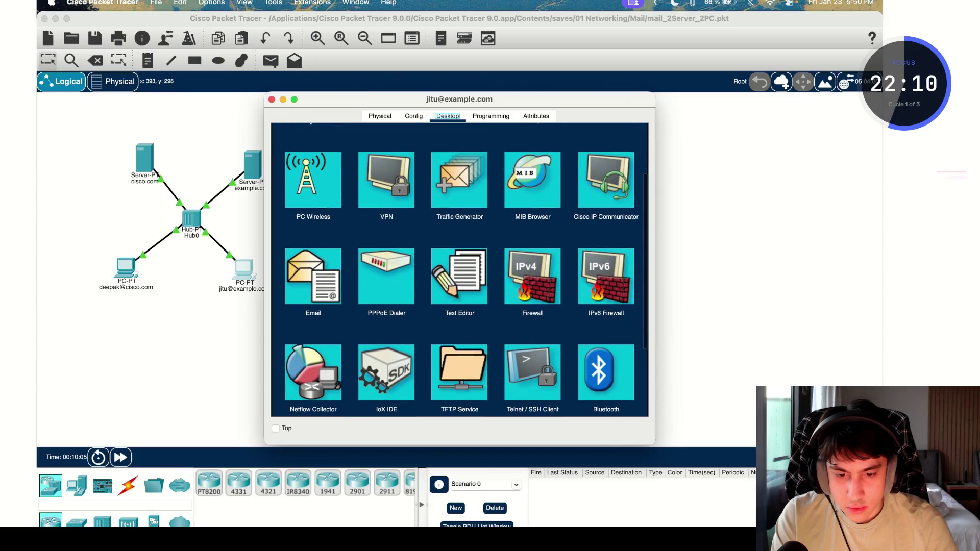
click(313, 275)
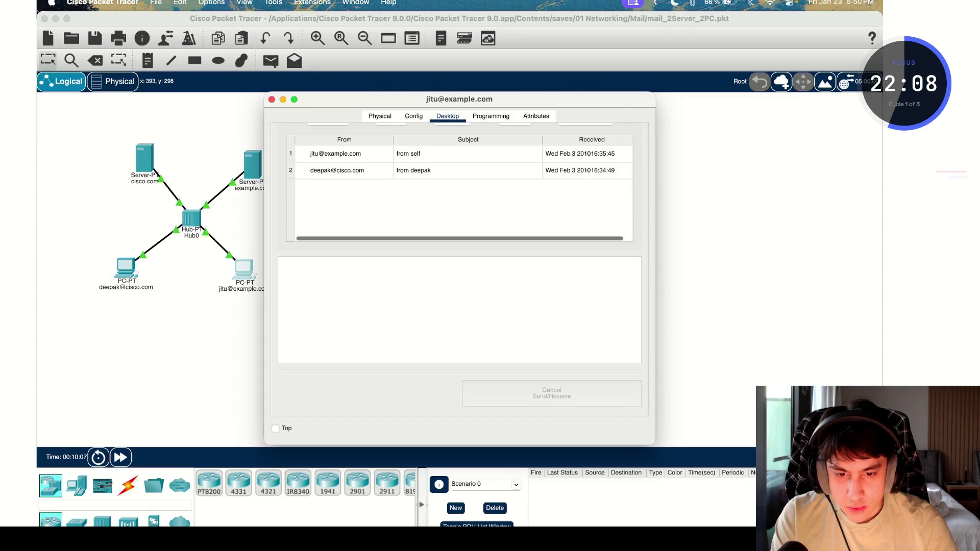
Step: Read the self-sent mail and deepak's mail in jitu's inbox, then start a new mail
click(468, 153)
click(467, 170)
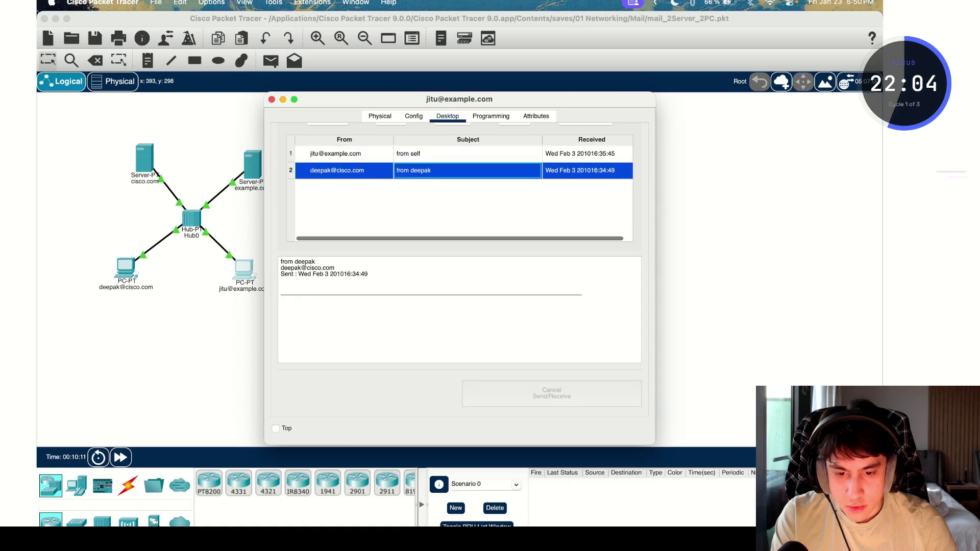
key(Tab)
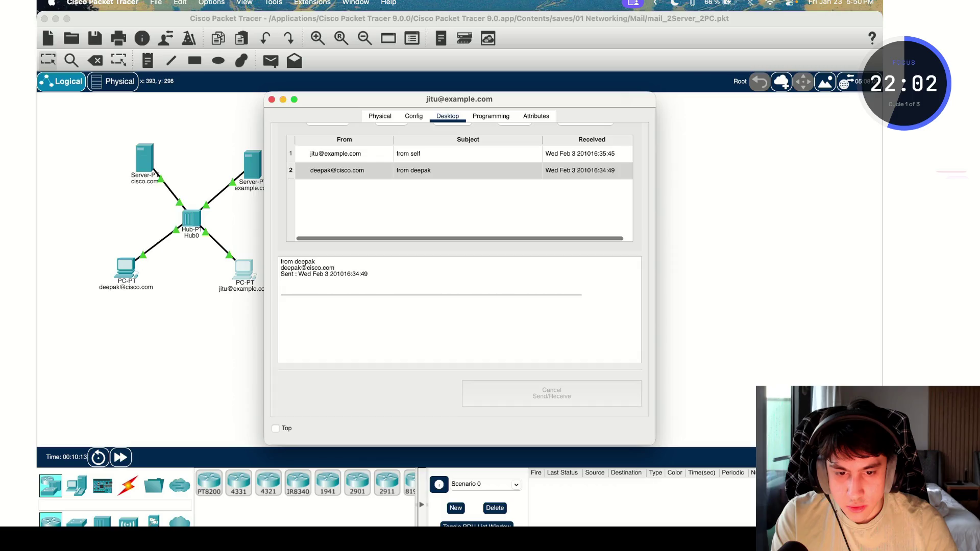
scroll(459, 268, up, 2)
key(Tab)
key(Tab)
key(Down)
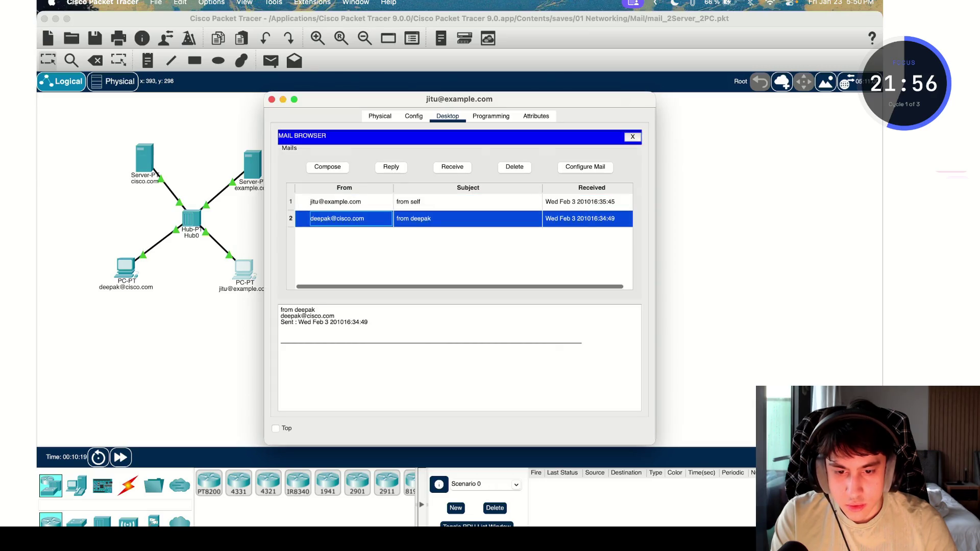
click(327, 167)
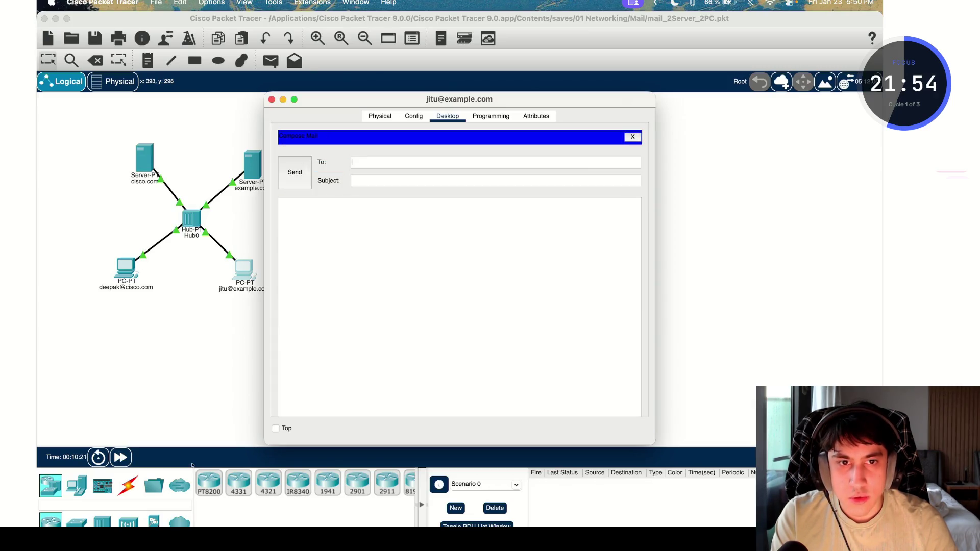
click(163, 418)
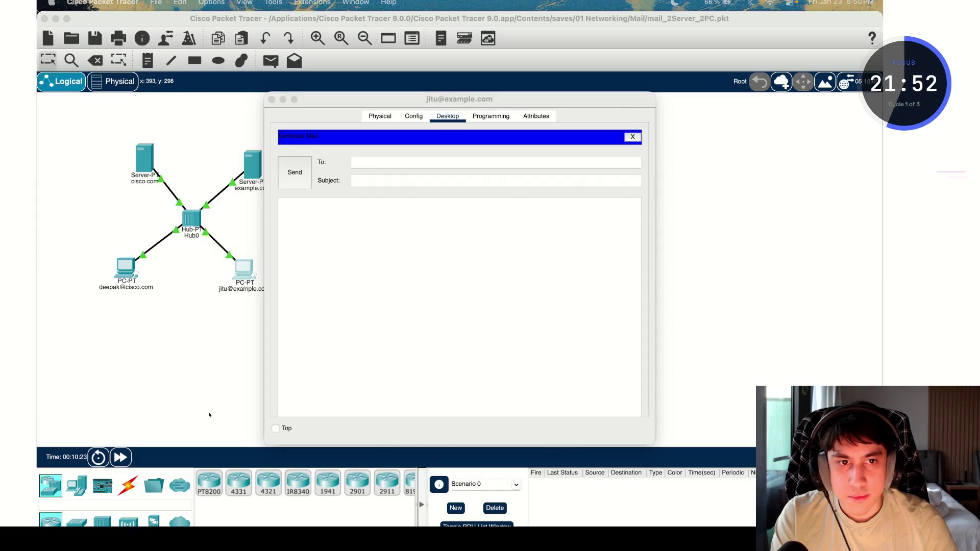
click(495, 161)
key(Tab)
text(G)
key(BackSpace)
text(Test)
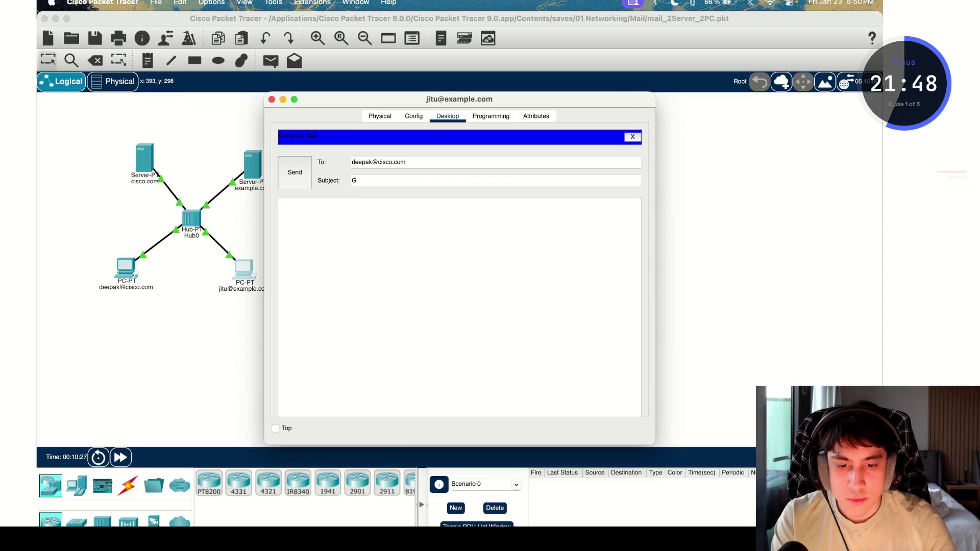
key(Tab)
text(Test)
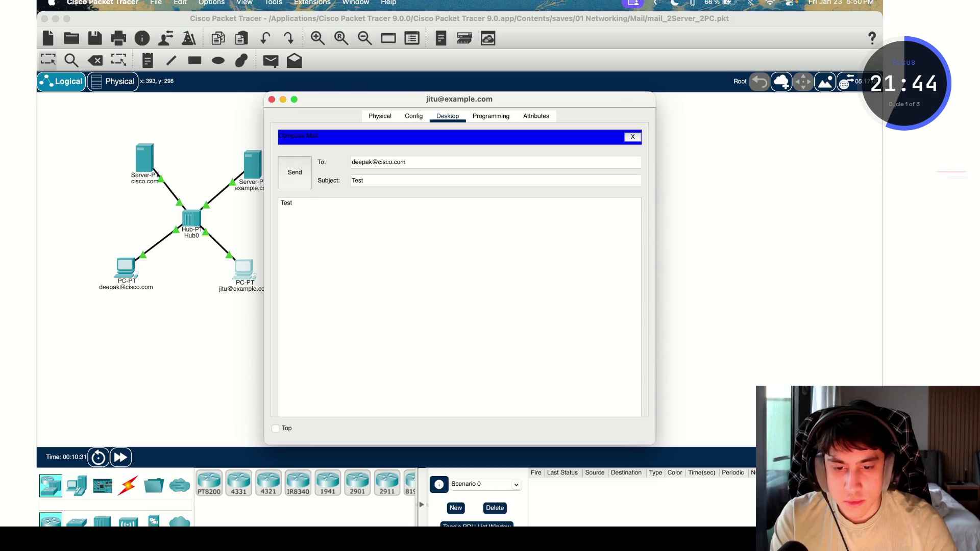
key(Return)
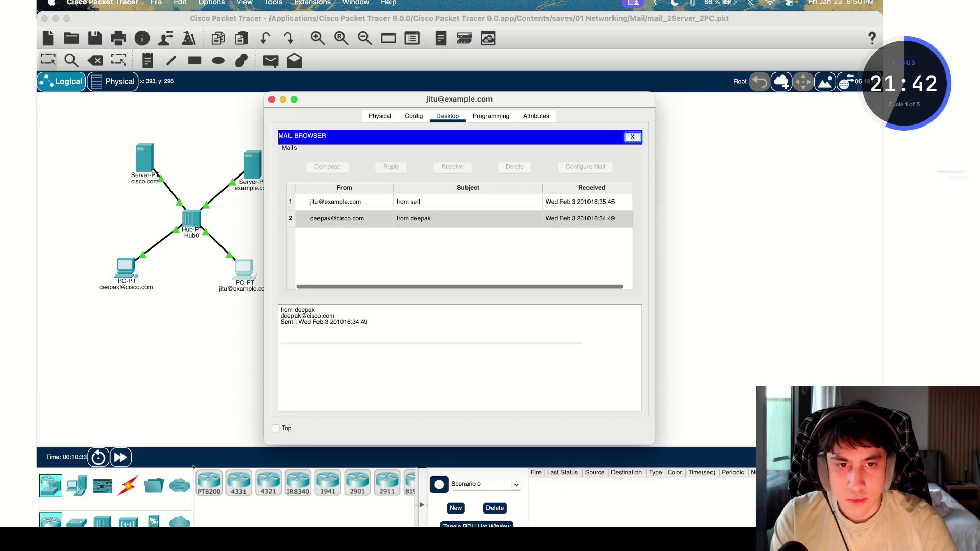
click(207, 435)
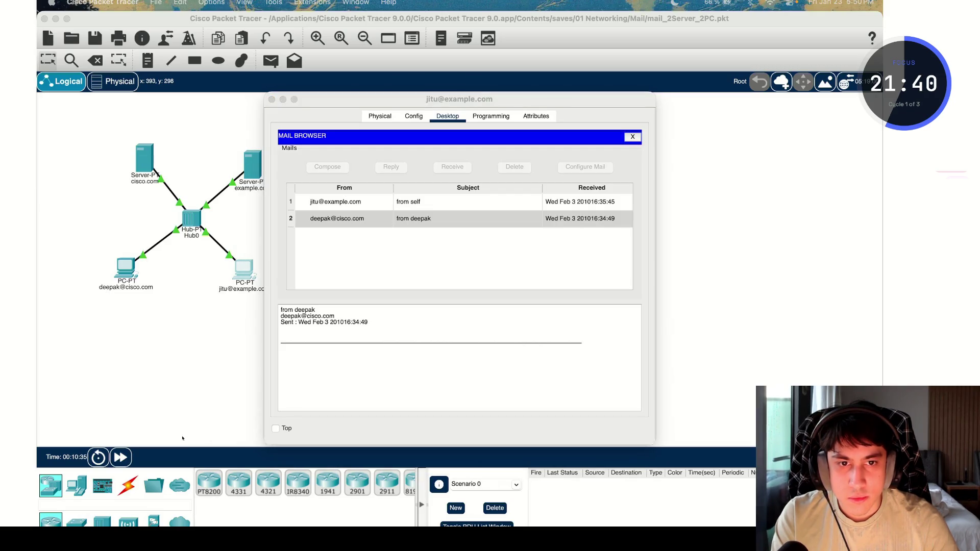
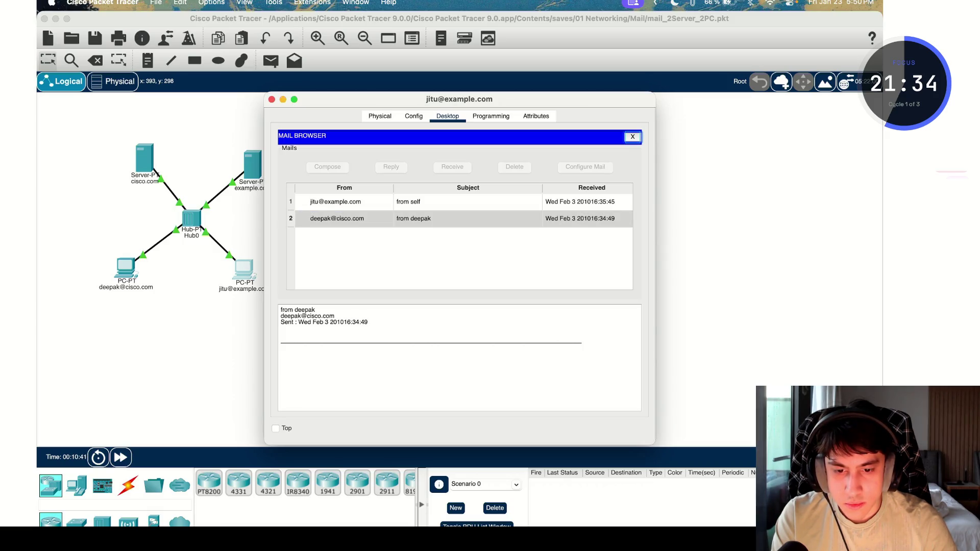
Step: Dismiss the connection timeout alert and discard the unsent draft to the example.com user
key(Return)
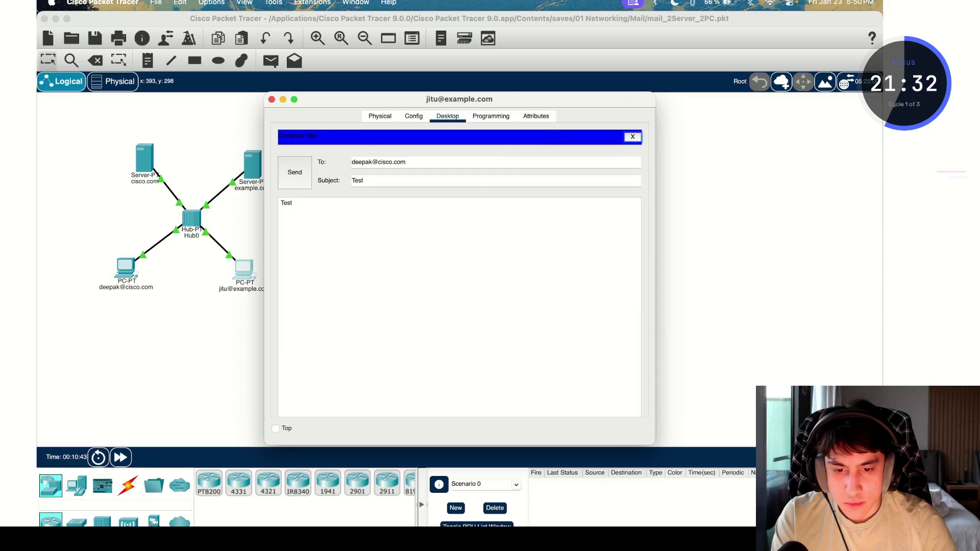
key(shift+Tab)
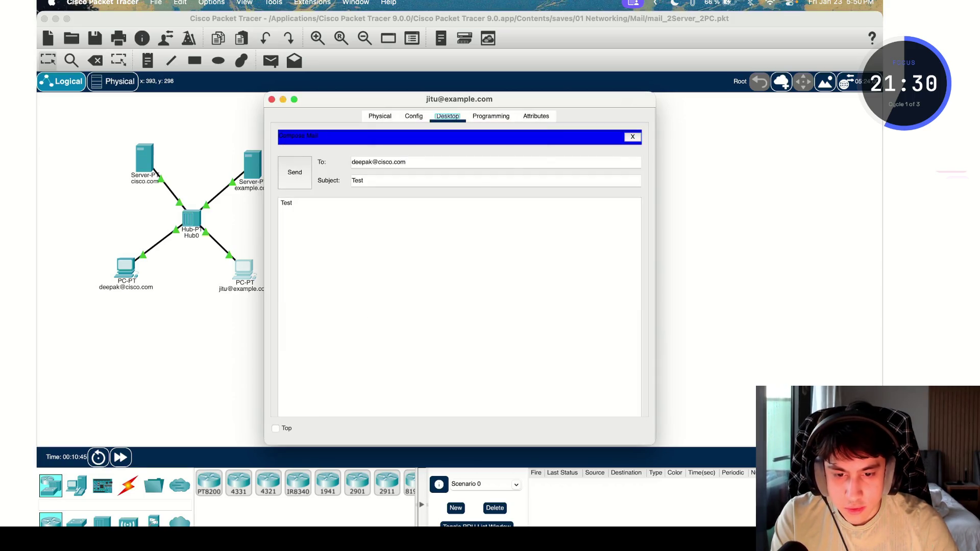
key(Tab)
key(space)
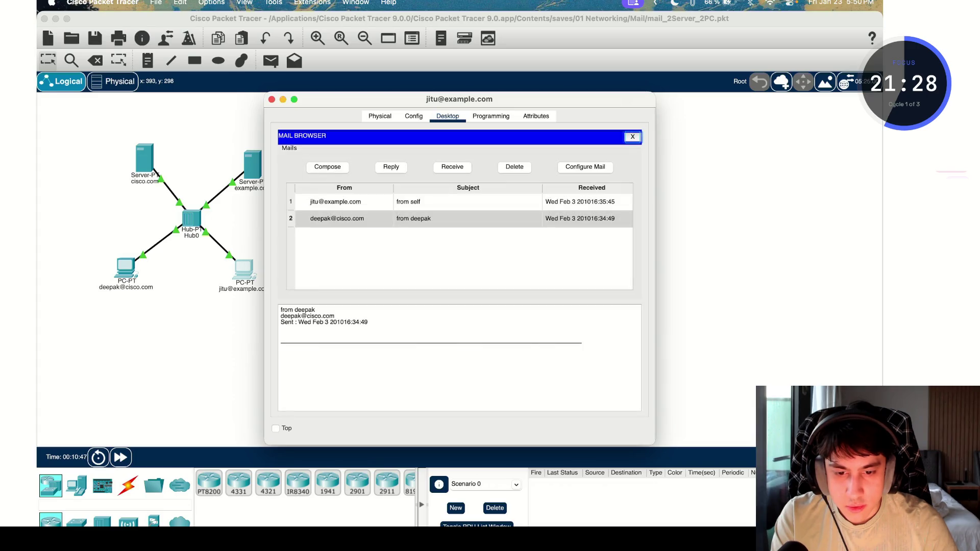
key(Tab)
key(Tab)
key(space)
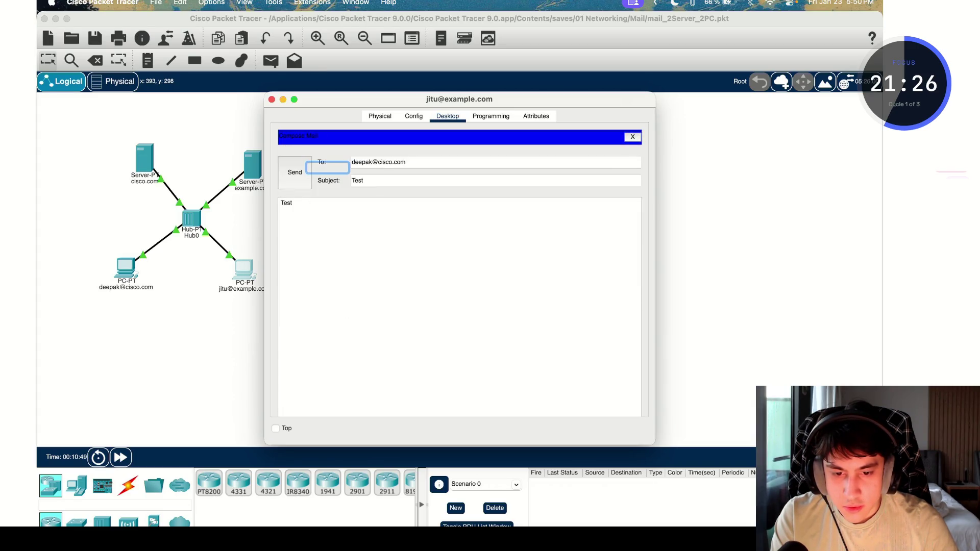
key(Tab)
text(jitu@example.com)
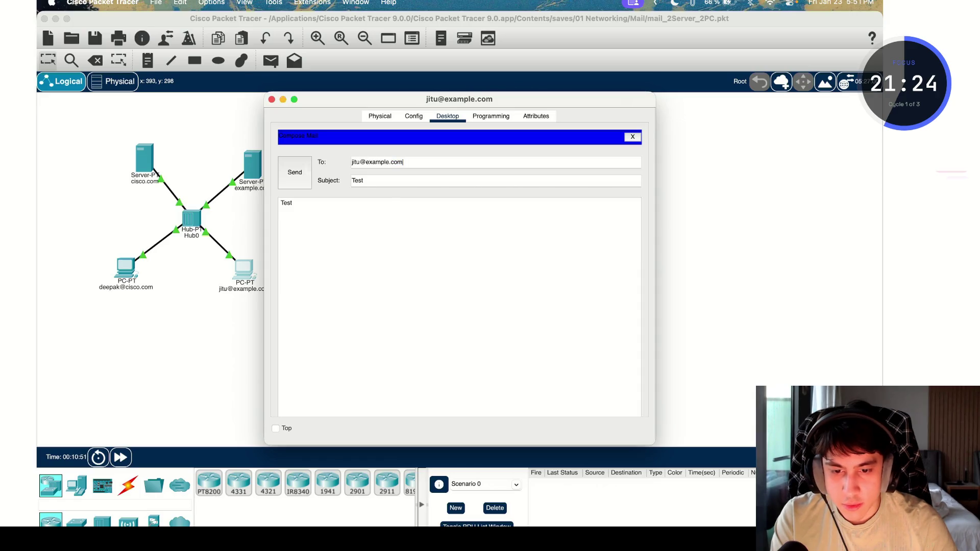
key(space)
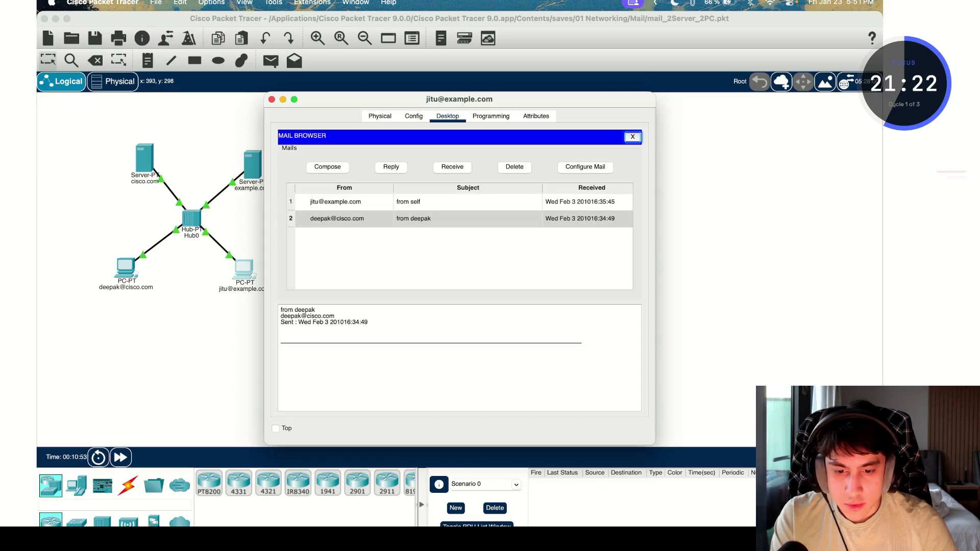
key(Tab)
Step: Preview the cisco.com PC's mail, close the example.com PC window and open the cisco.com PC's Desktop
click(336, 218)
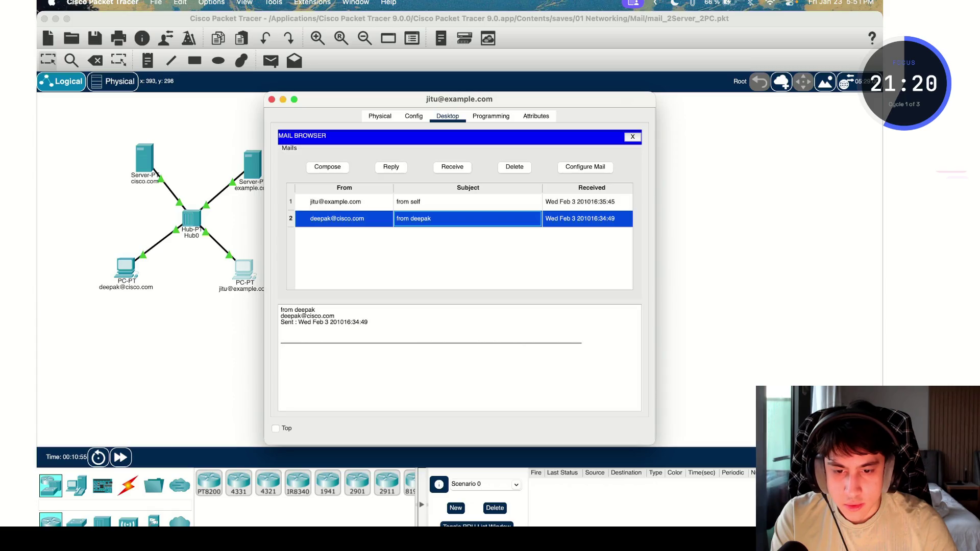
click(271, 99)
click(126, 266)
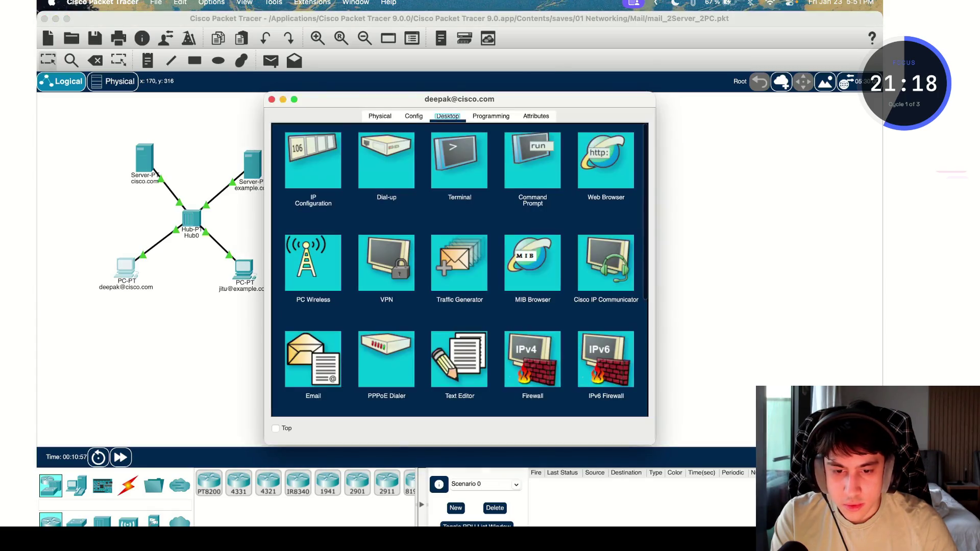
Step: Open the cisco.com PC's Email, preview each of its three received mails, then close the window
click(313, 359)
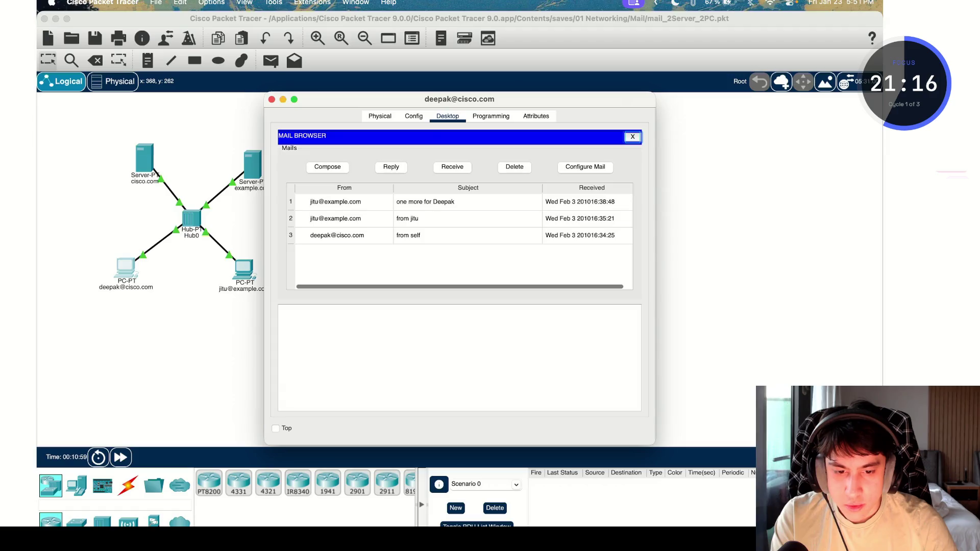
click(337, 202)
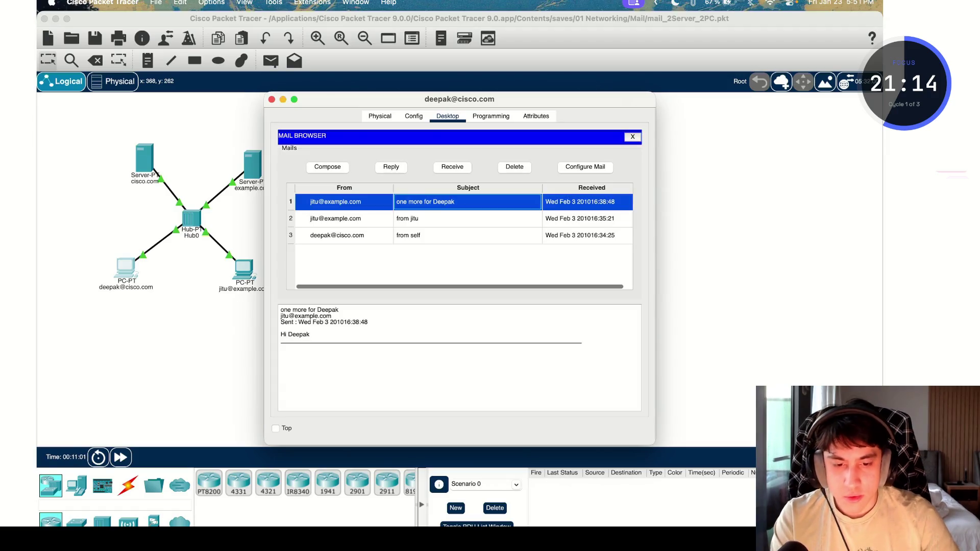
click(337, 219)
click(336, 235)
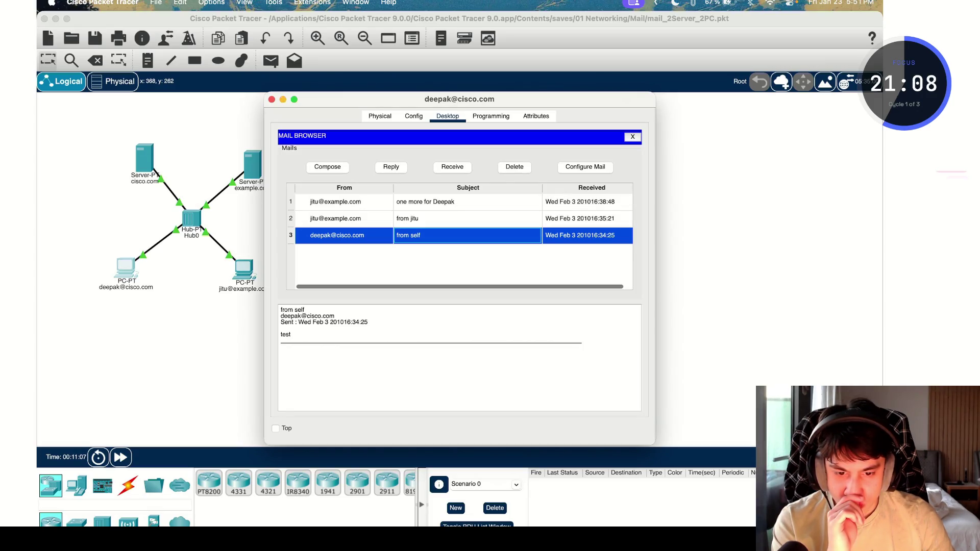
click(468, 219)
click(468, 202)
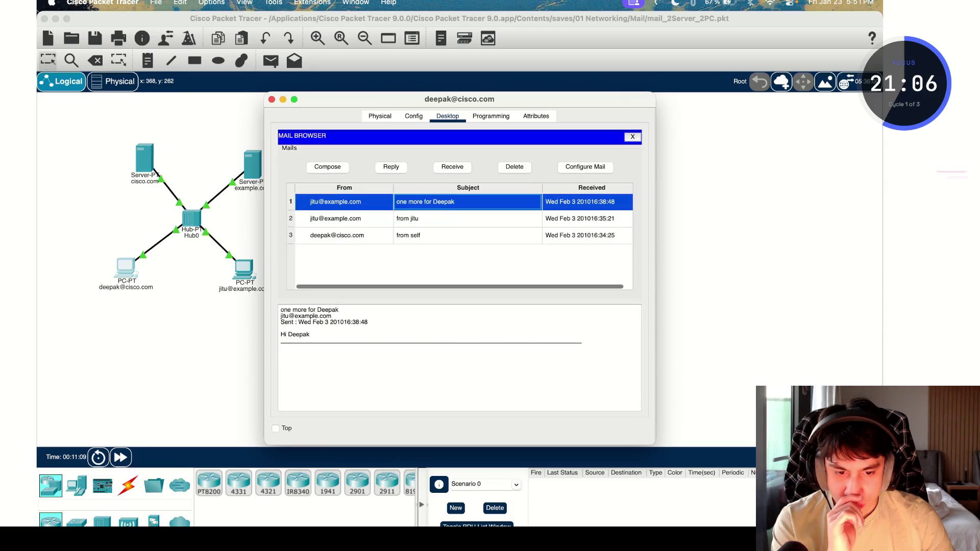
click(271, 99)
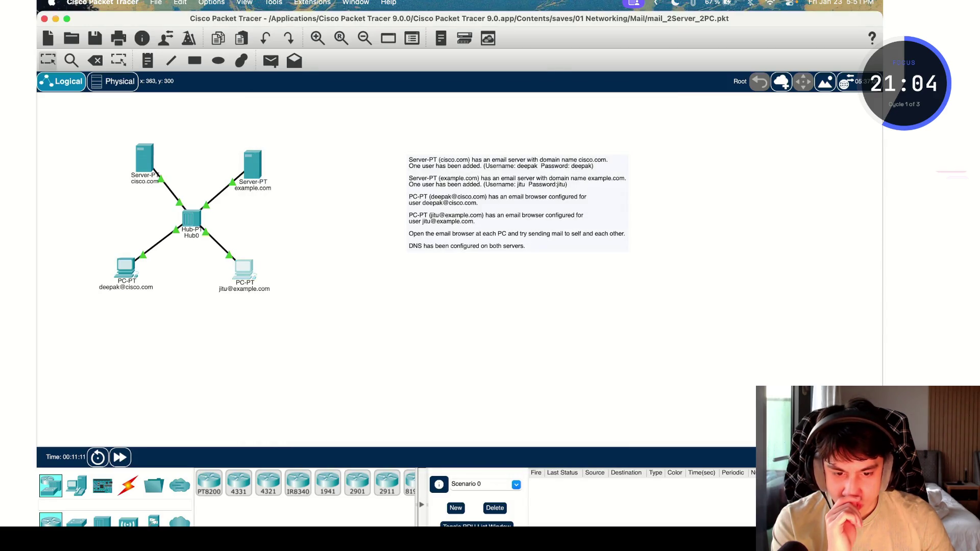
Step: Open the example.com PC's Email and preview the mails received from the cisco.com PC
click(244, 268)
click(313, 359)
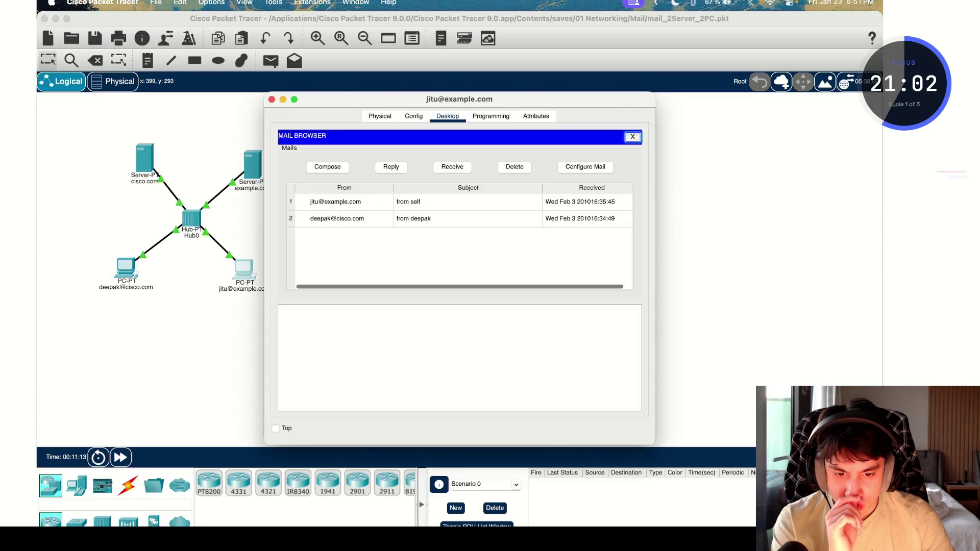
click(468, 202)
click(468, 218)
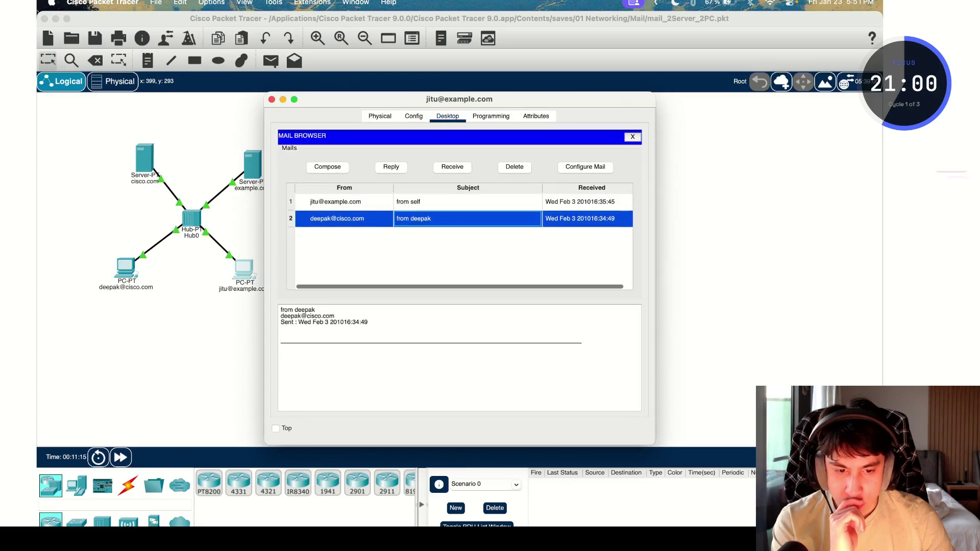
scroll(459, 268, down, 2)
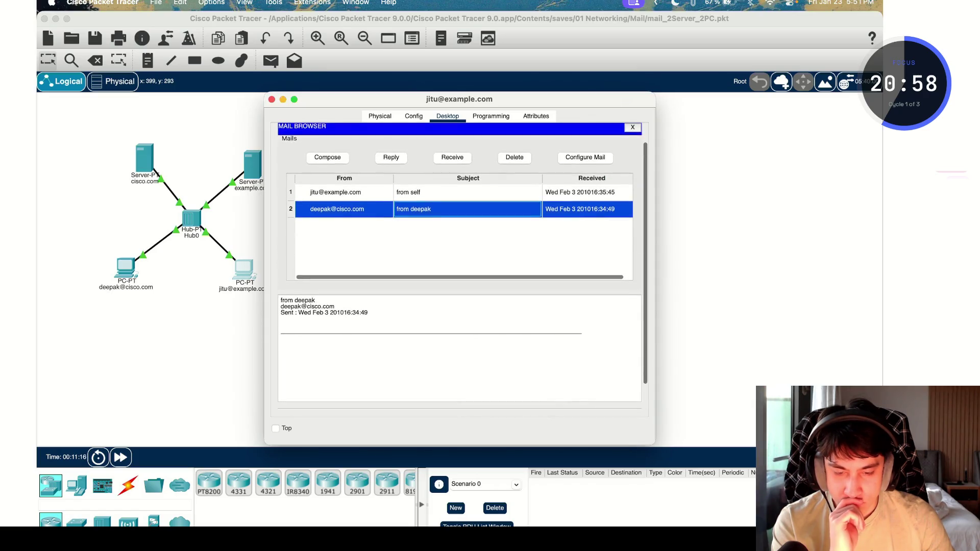
scroll(460, 268, up, 2)
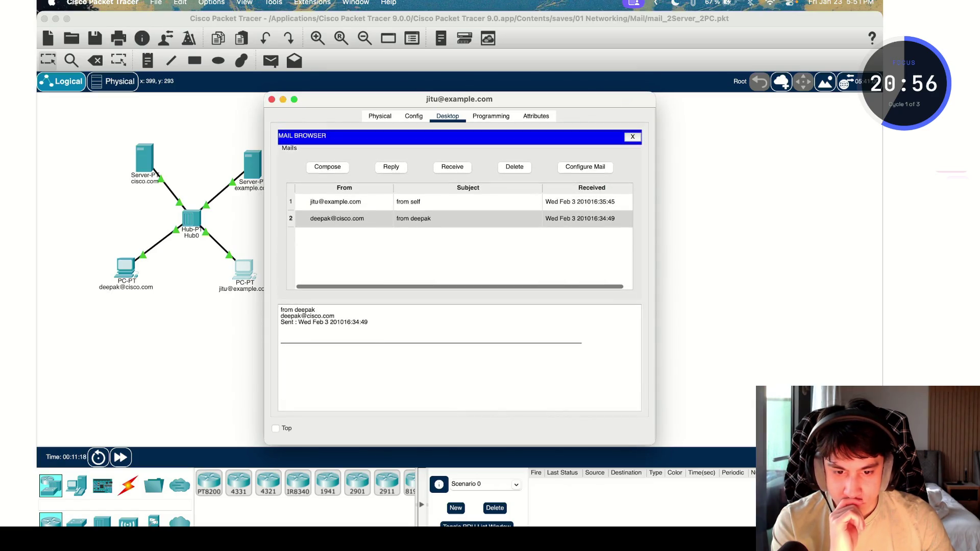
Step: Send a mail with subject 'Test1' from the example.com PC to itself and receive new mail
click(327, 167)
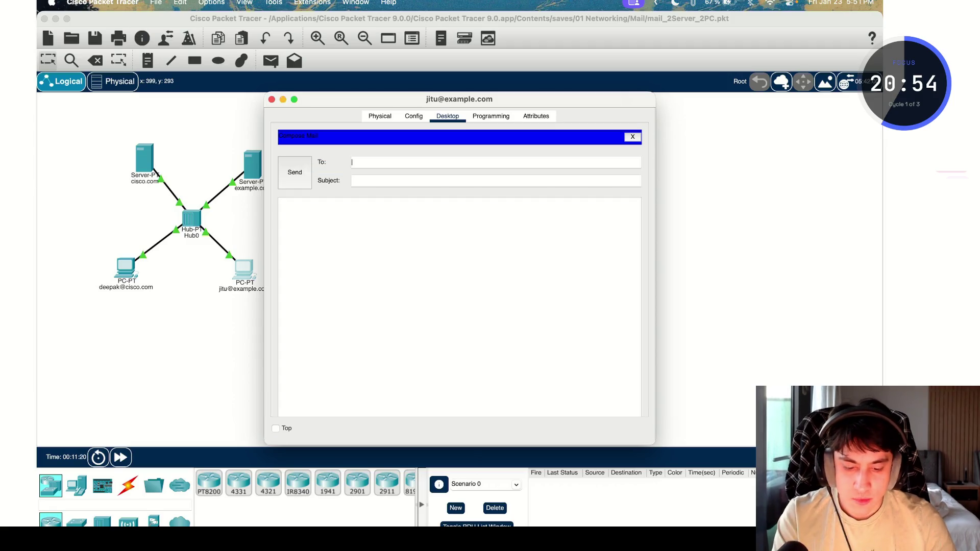
text(jitu@example.com)
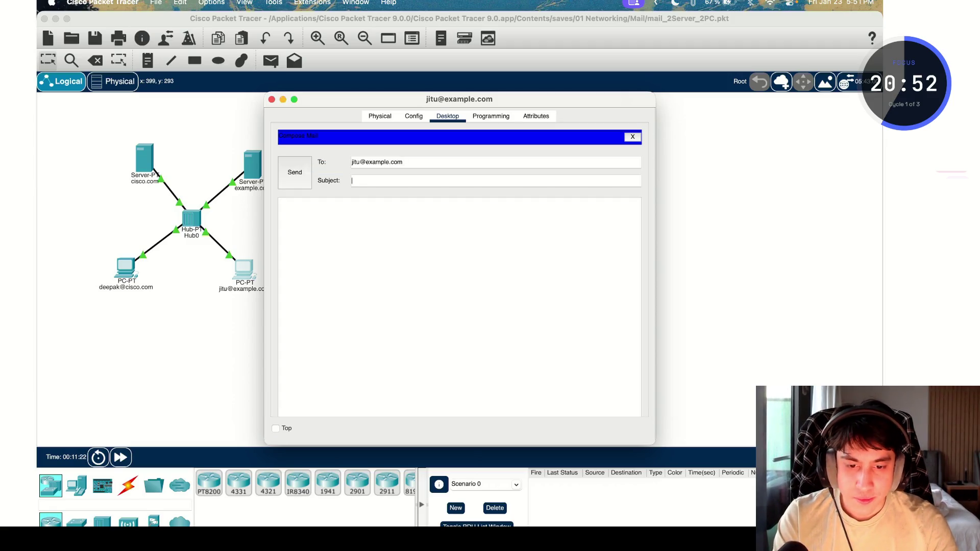
text(Test1)
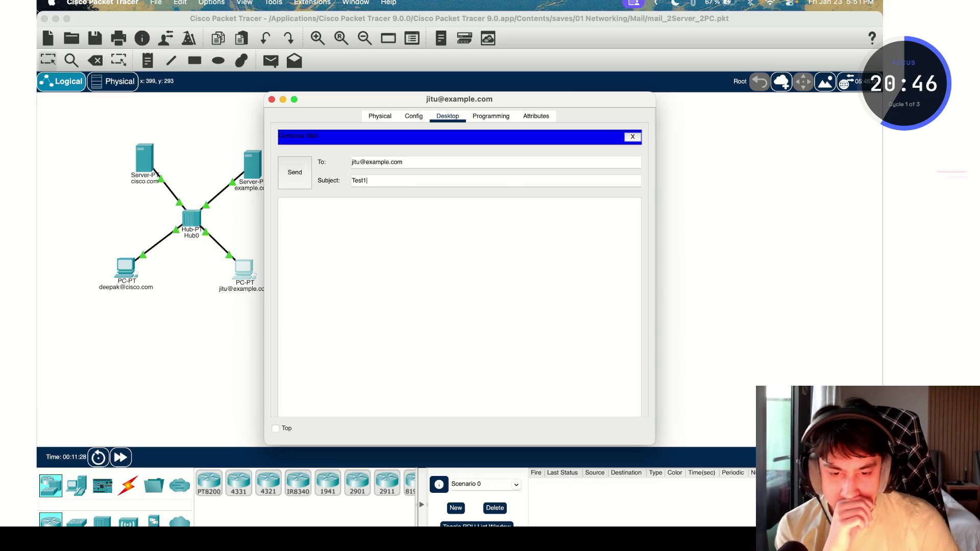
click(295, 172)
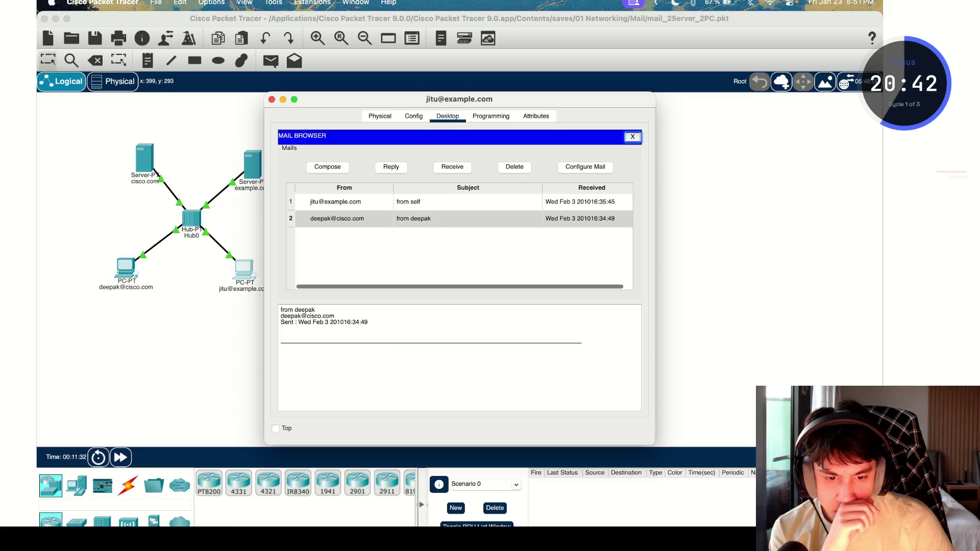
click(453, 166)
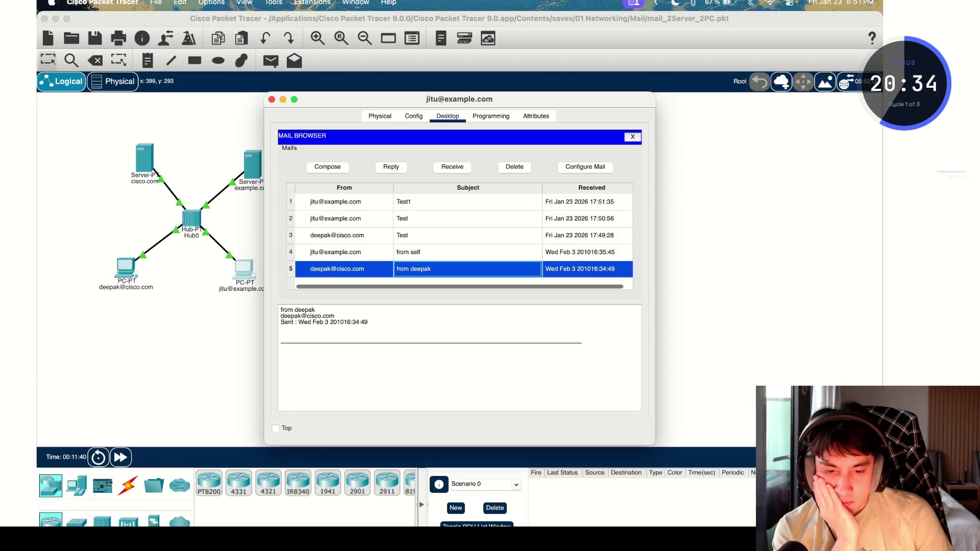
Step: Preview the received Test mails, delete the Test1 mail and close the mail window
click(468, 219)
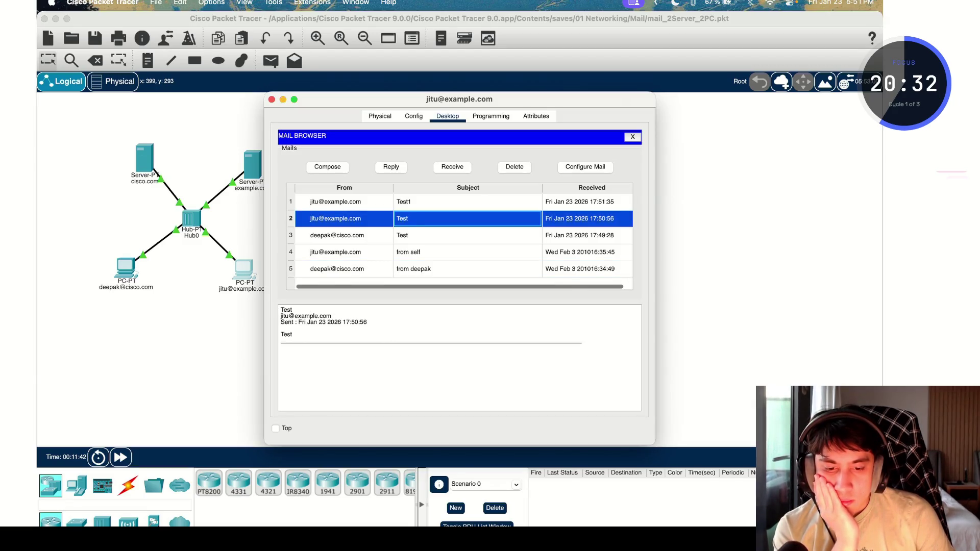
click(467, 201)
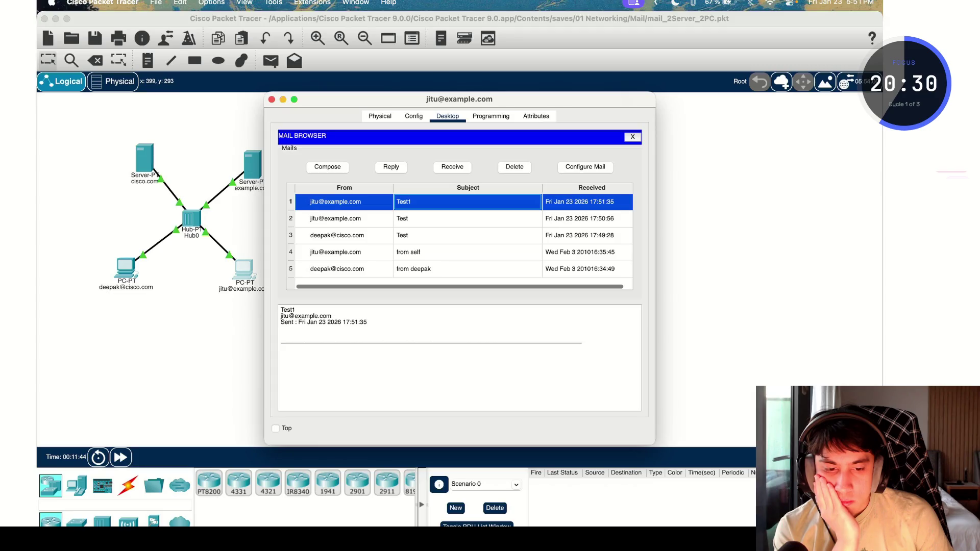
key(Delete)
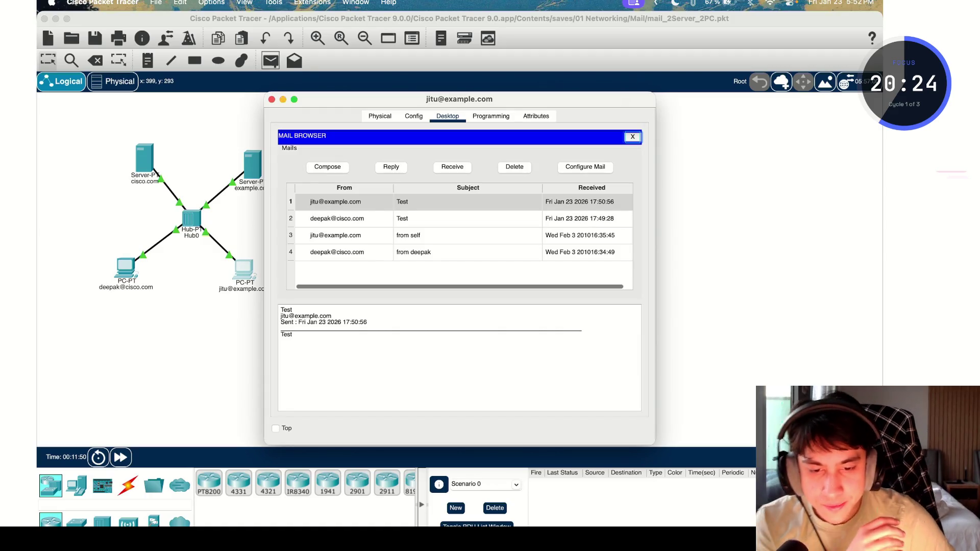
click(272, 99)
Step: Open the cisco.com PC's Email, receive new mail and preview the self-sent test mail
click(125, 268)
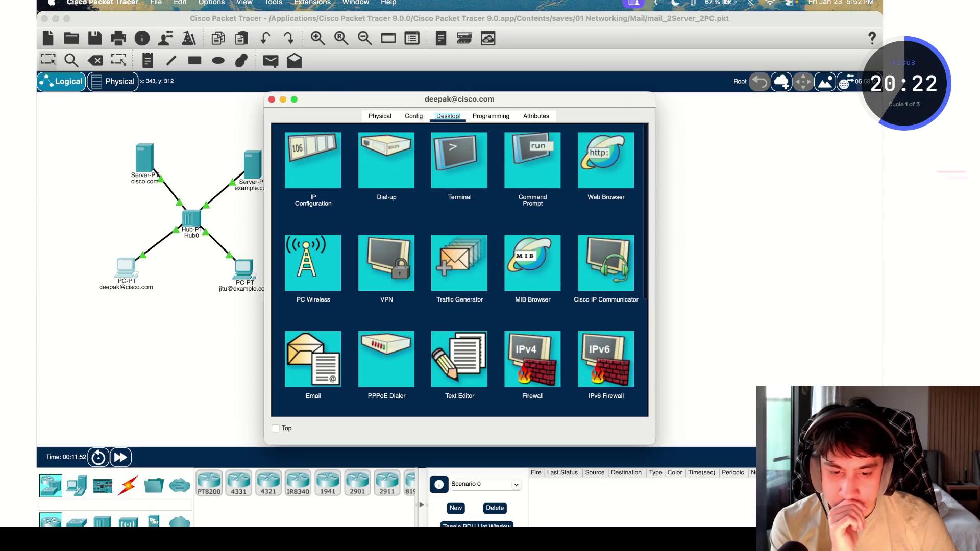
click(311, 351)
click(452, 167)
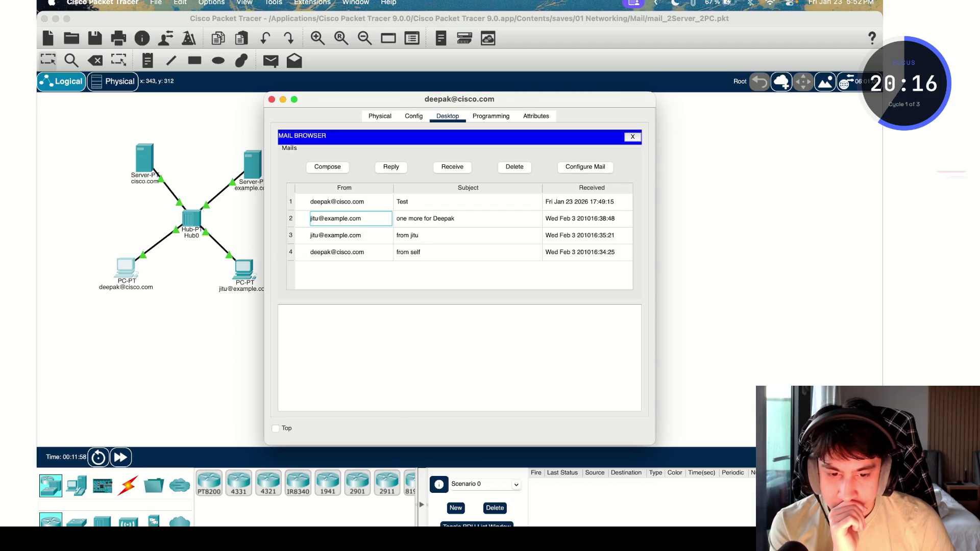
click(452, 167)
click(423, 253)
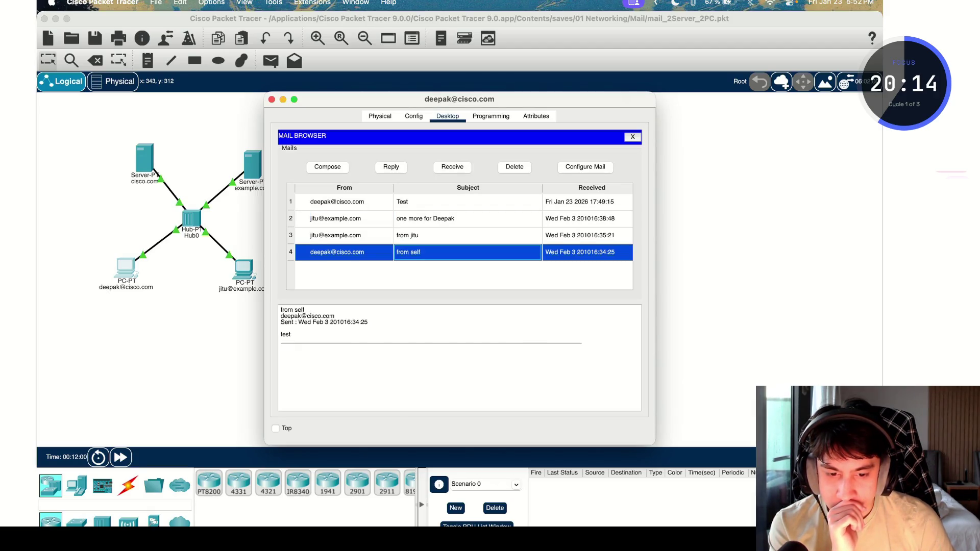
key(Up)
key(Up)
key(Up)
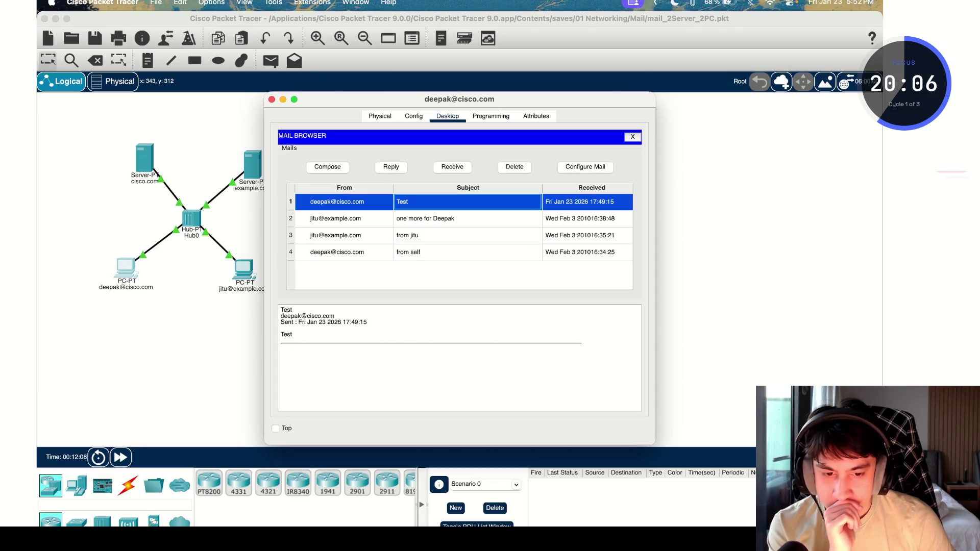
Step: Receive again, preview the inbox mails, delete the 'from self' mail and close the window
click(452, 167)
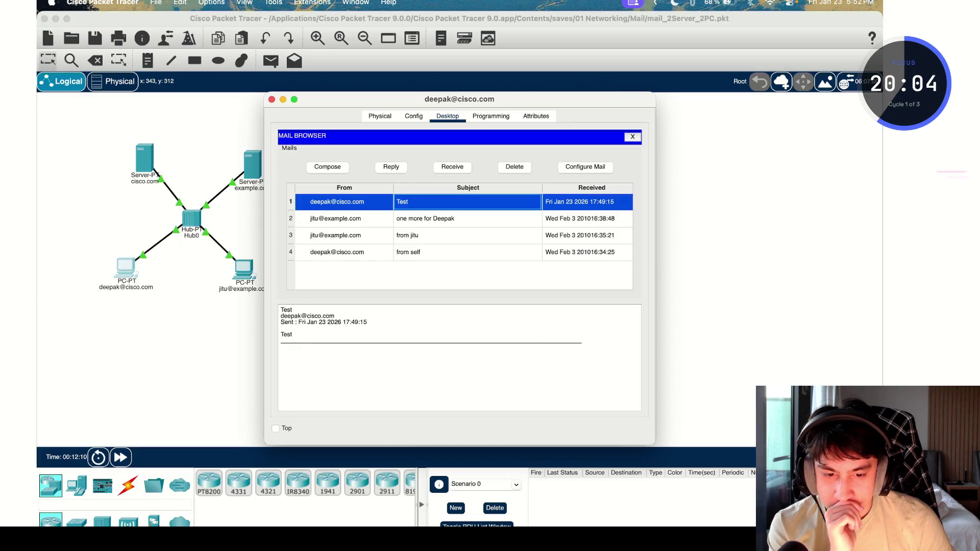
click(468, 218)
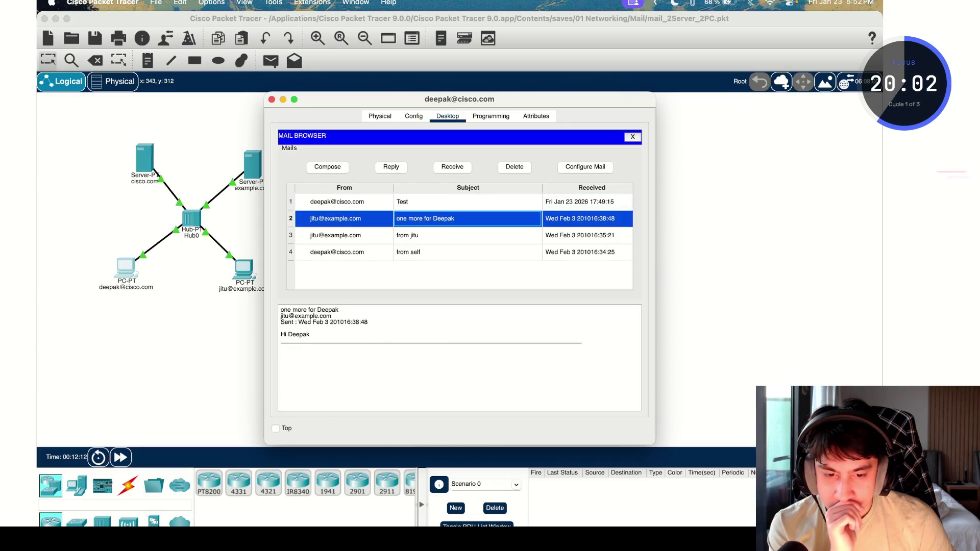
click(468, 236)
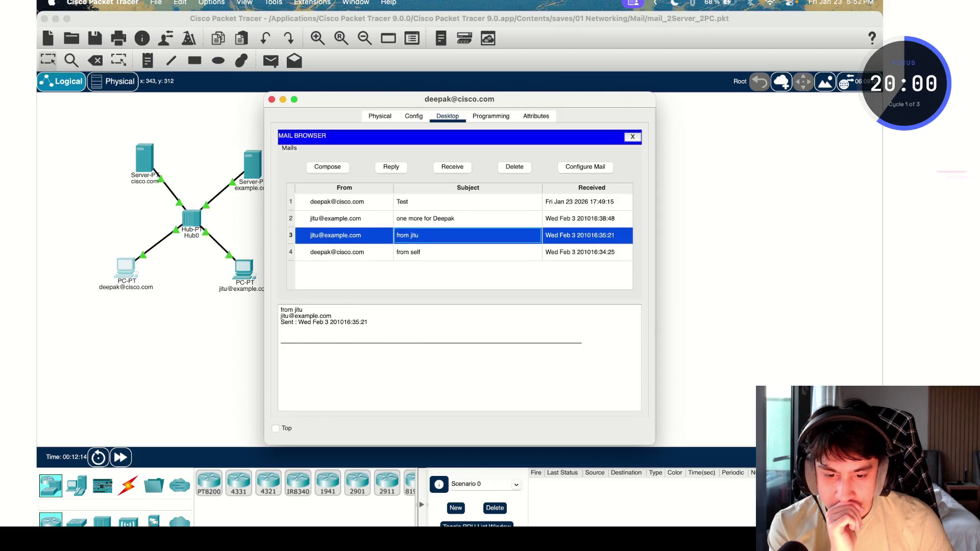
click(467, 252)
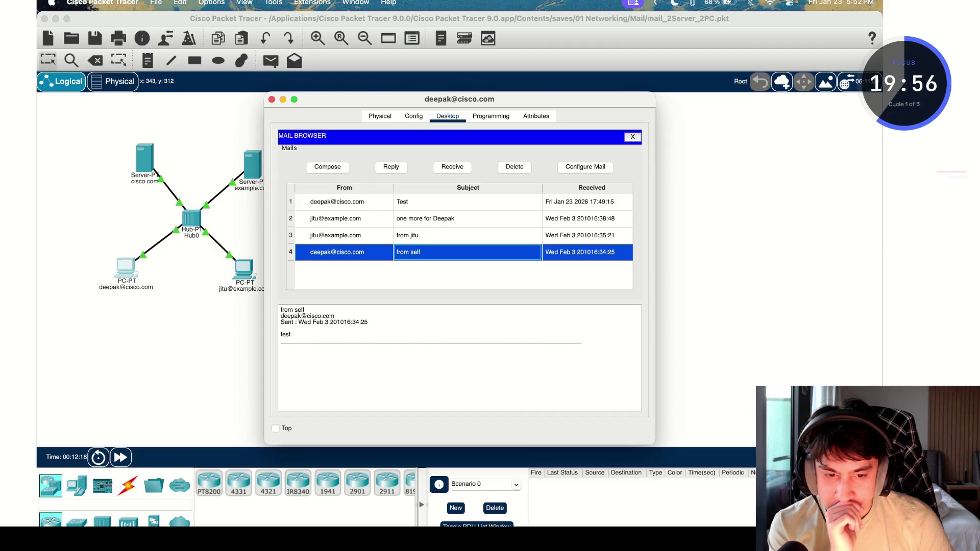
click(514, 166)
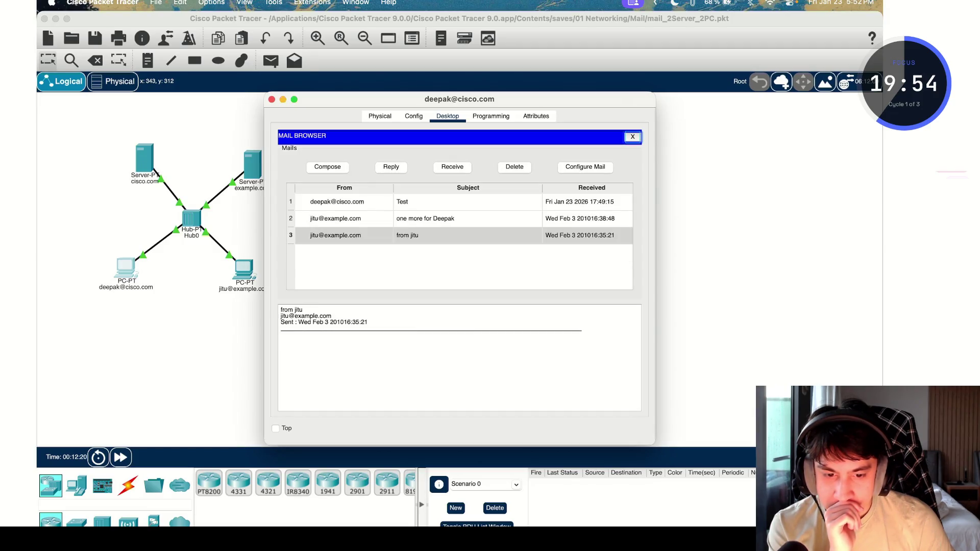
click(467, 201)
click(272, 99)
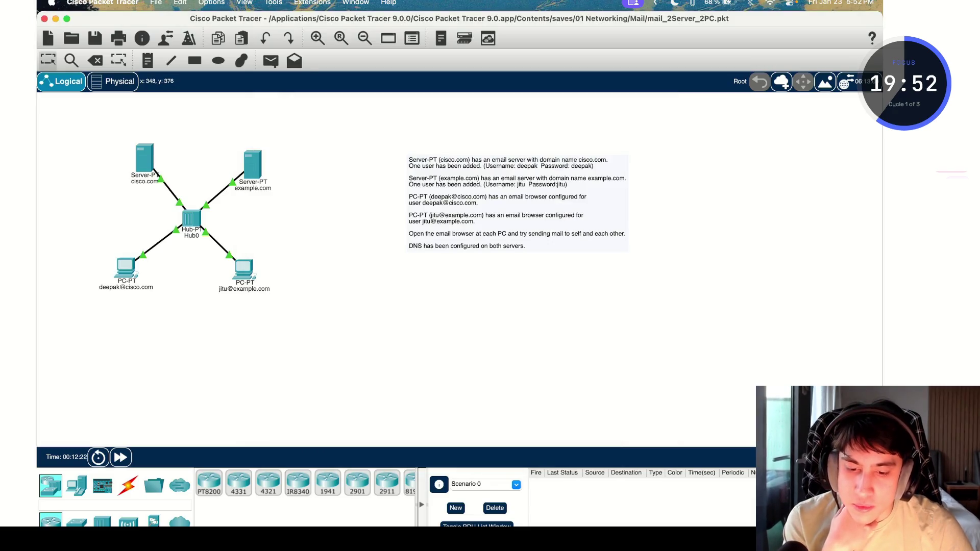
Step: Open the example.com PC's Email and compare its two Test mails
click(244, 269)
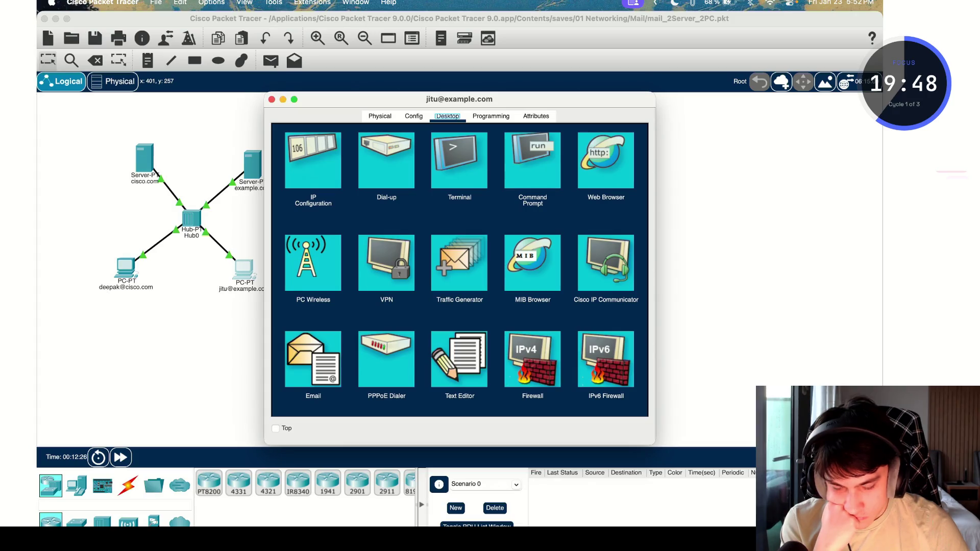
click(306, 352)
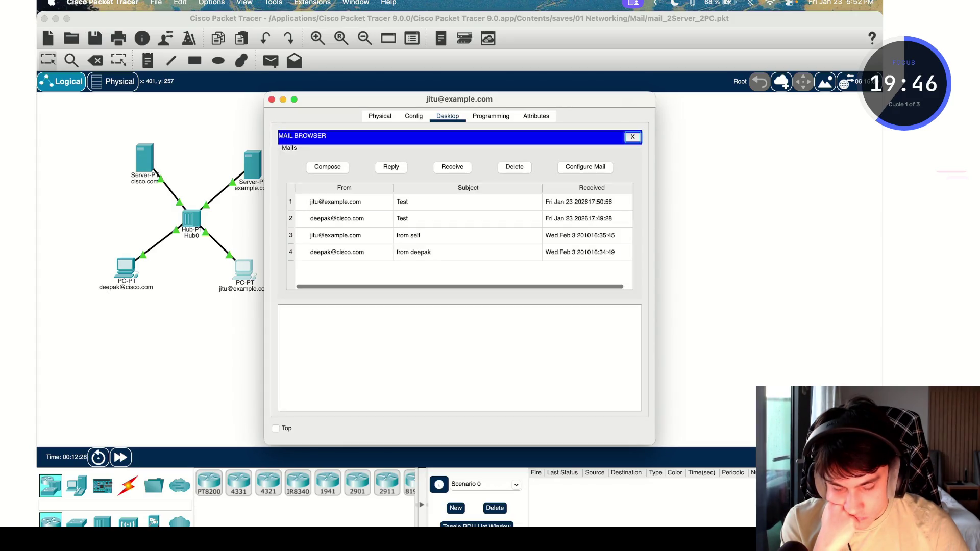
click(357, 201)
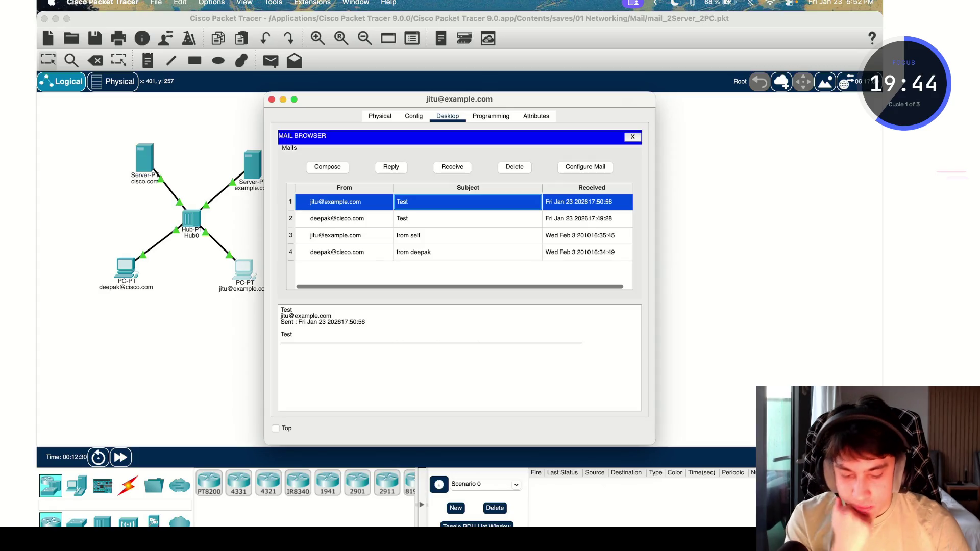
click(358, 218)
click(358, 201)
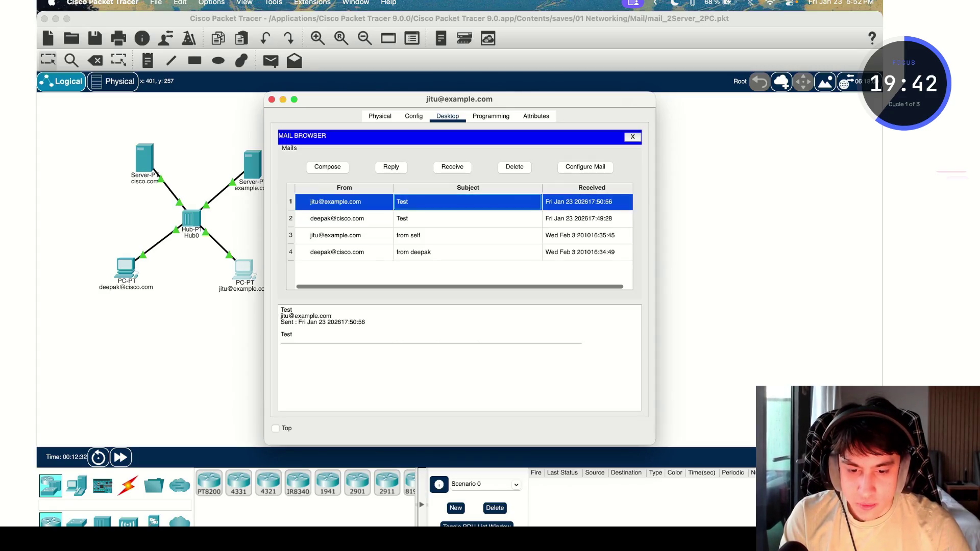
click(358, 219)
click(357, 201)
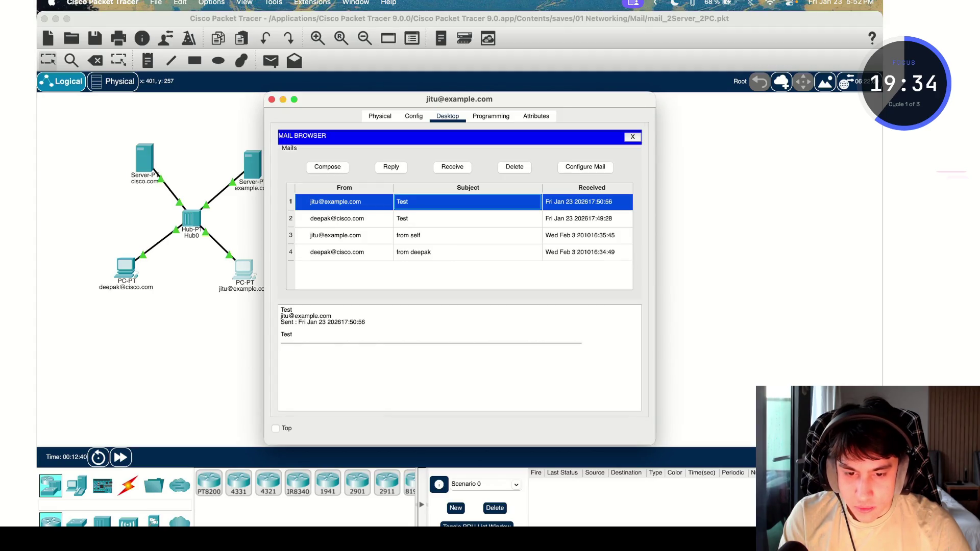
Step: Draft a new mail to the cisco.com user with subject 'Test' and body 'Test'
click(327, 166)
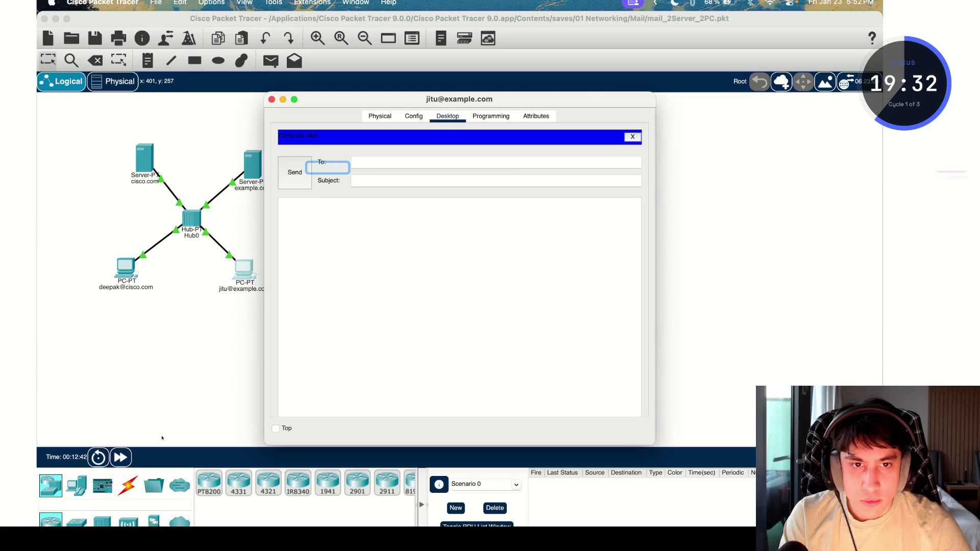
click(169, 413)
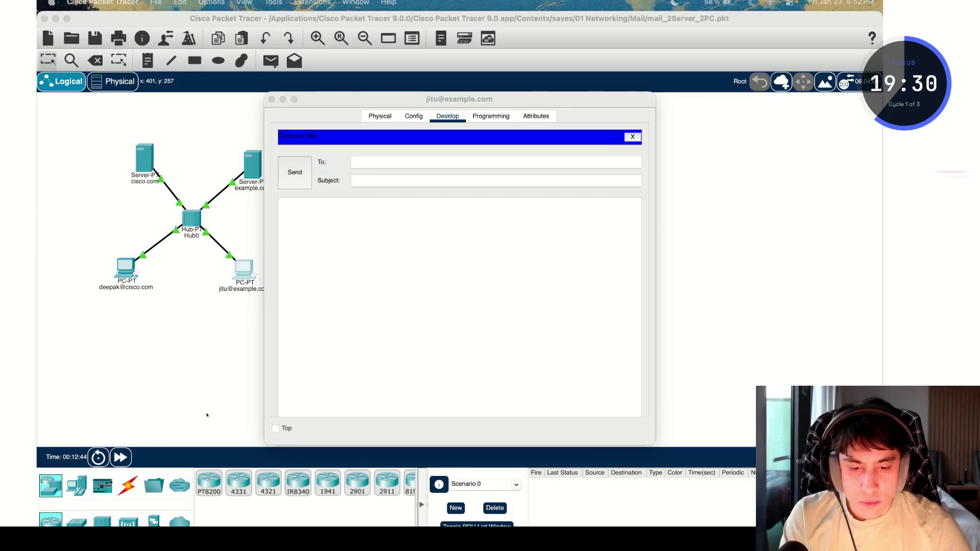
click(357, 162)
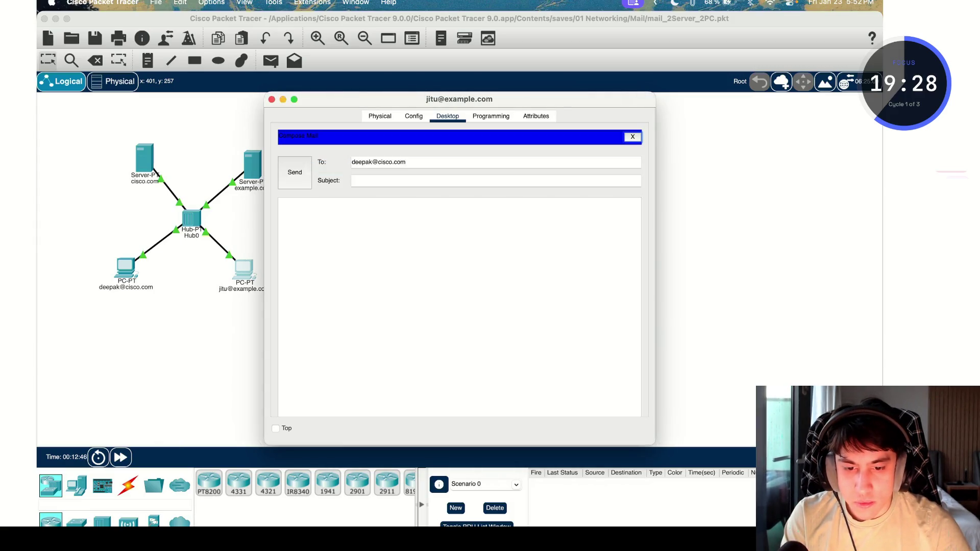
key(Tab)
text(Test)
key(Tab)
text(Test)
Step: Change the subject to 'CSIT127 lab 2', the body to 'Test1', and send it
key(shift+Tab)
key(Home)
key(Delete)
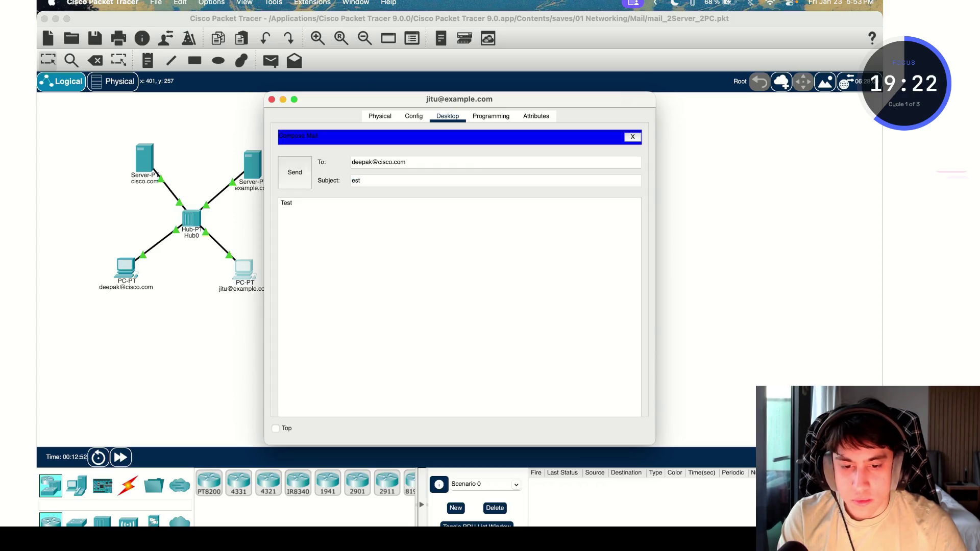
key(BackSpace)
key(BackSpace)
key(BackSpace)
text(CSIT)
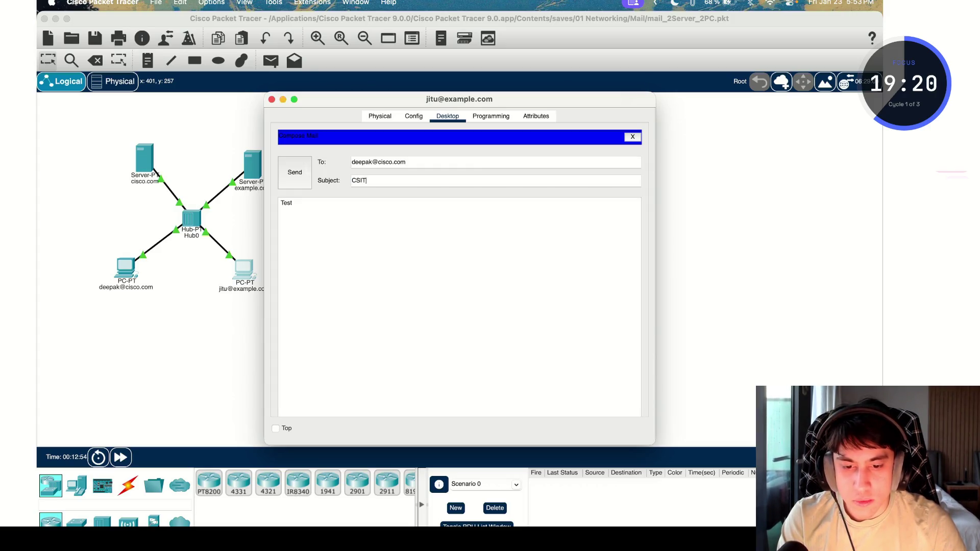
key(BackSpace)
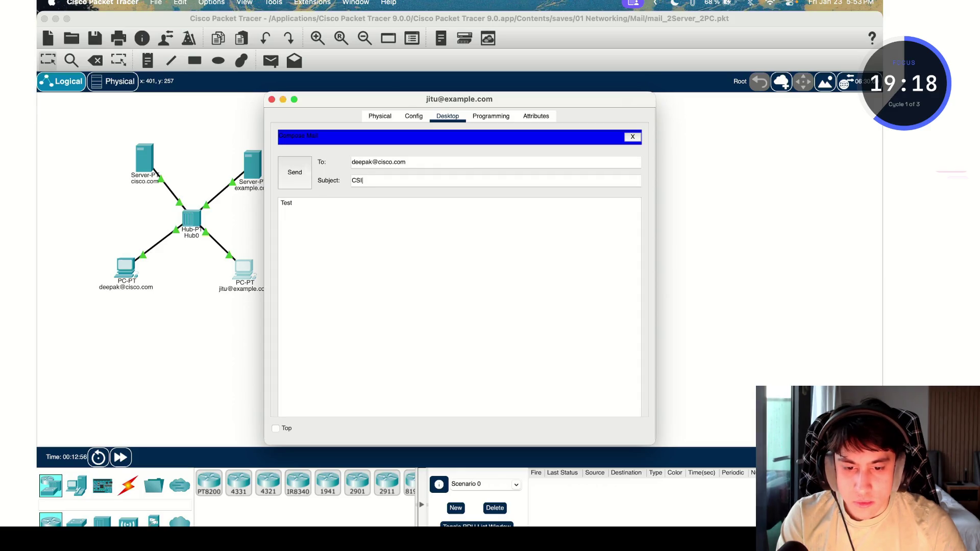
text(IT127)
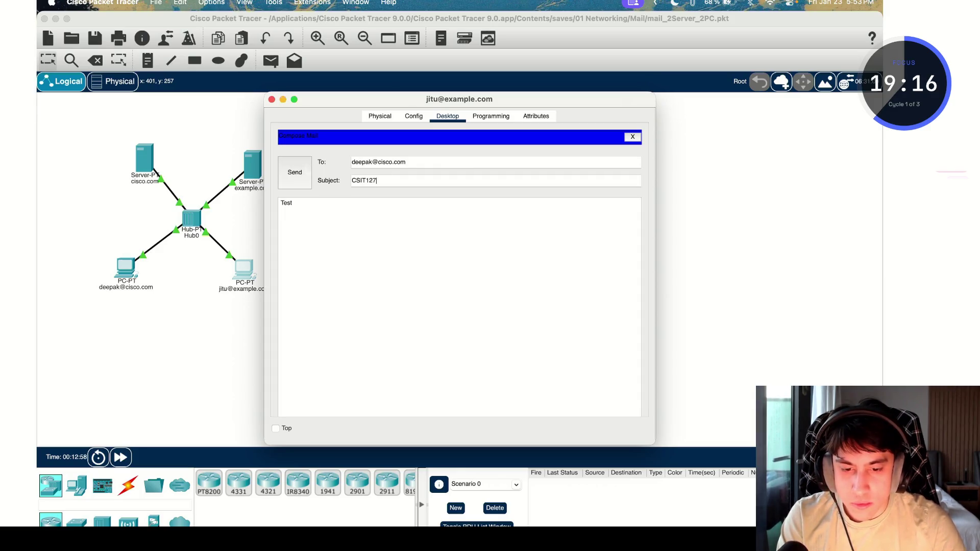
click(293, 203)
text(1)
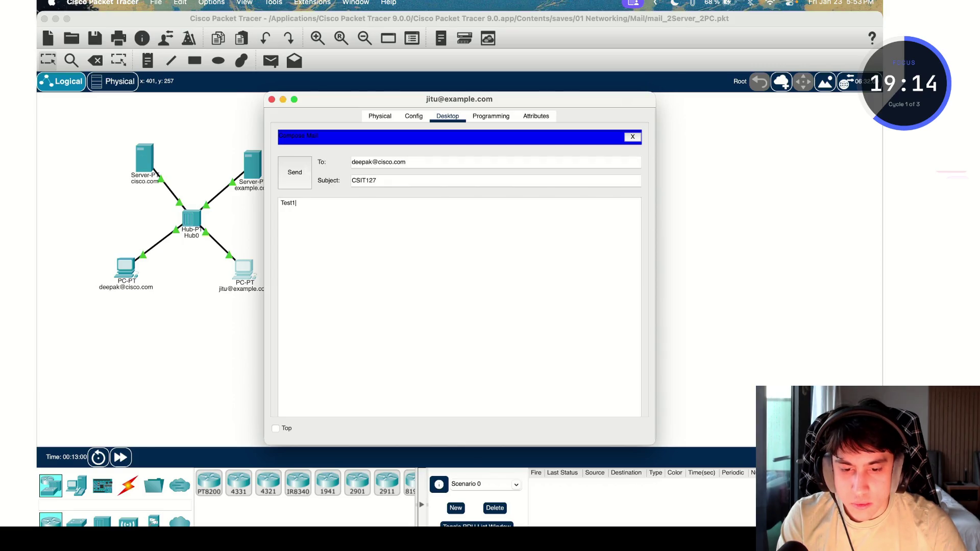
click(377, 180)
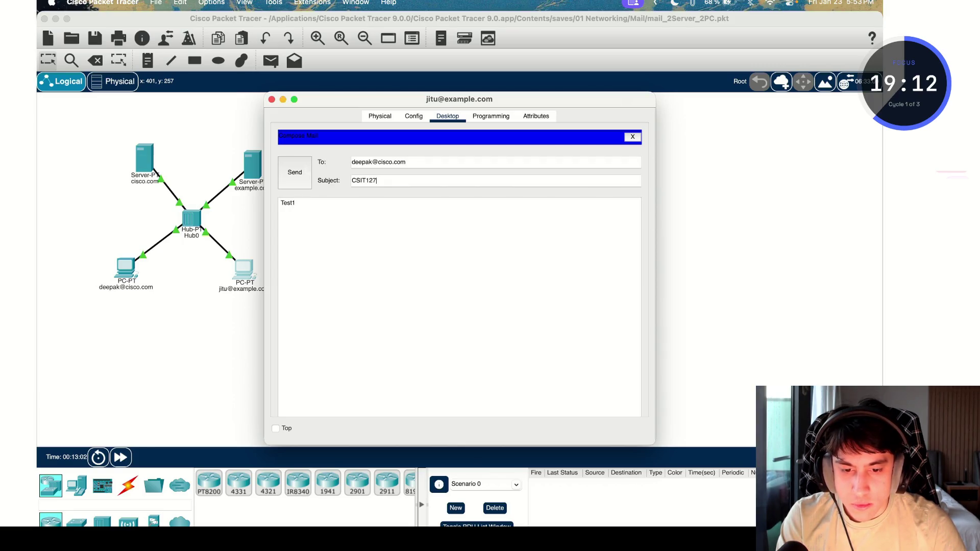
text(t)
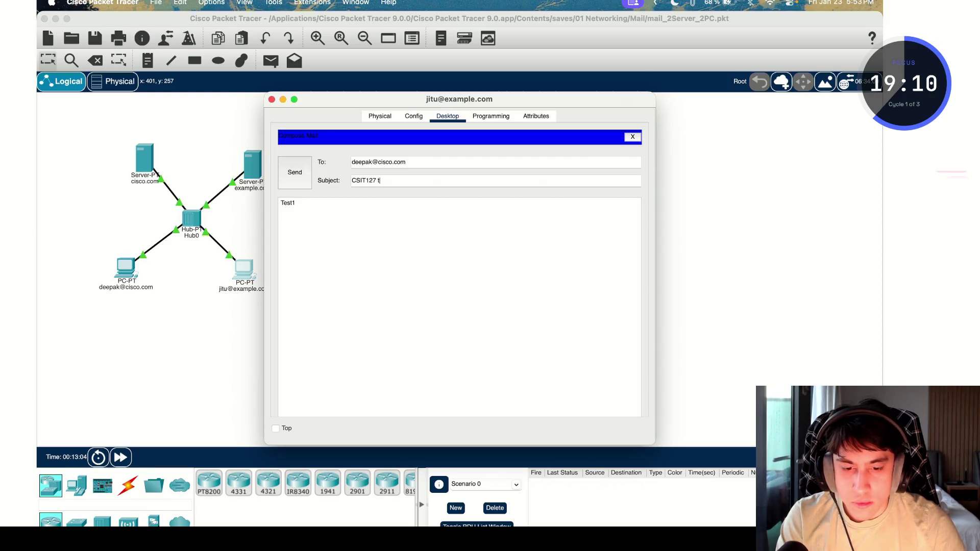
text(lab 2)
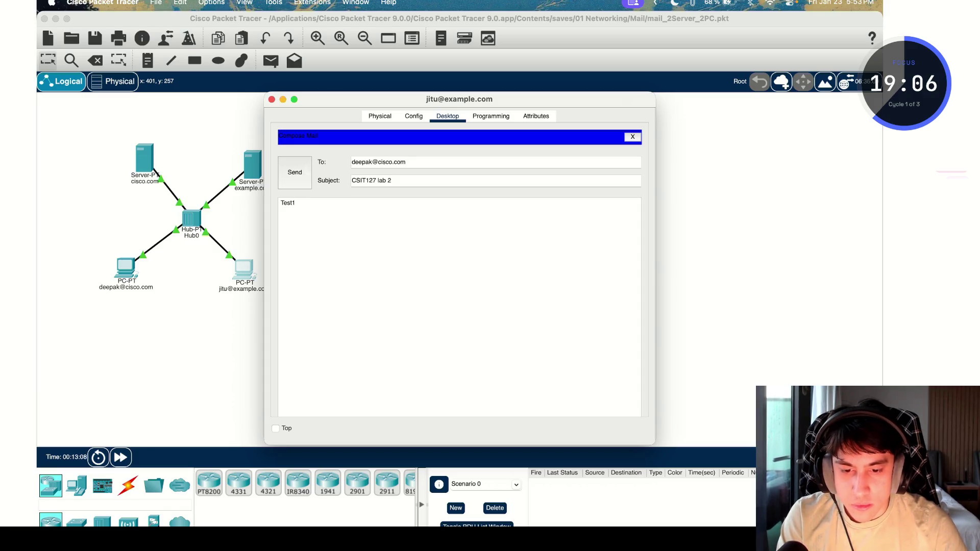
click(294, 172)
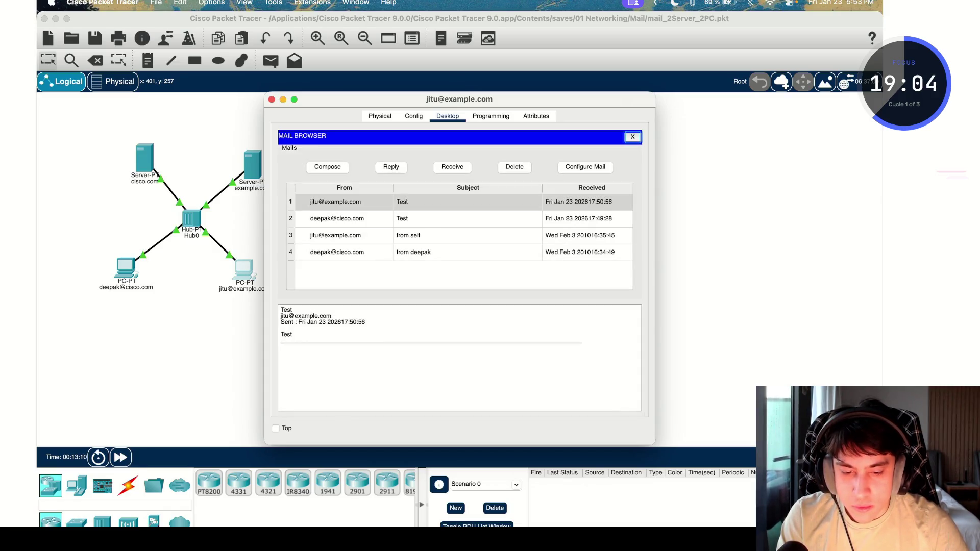
Step: Resend the 'CSIT127 lab 2' mail to the example.com PC's own address and receive it
click(211, 437)
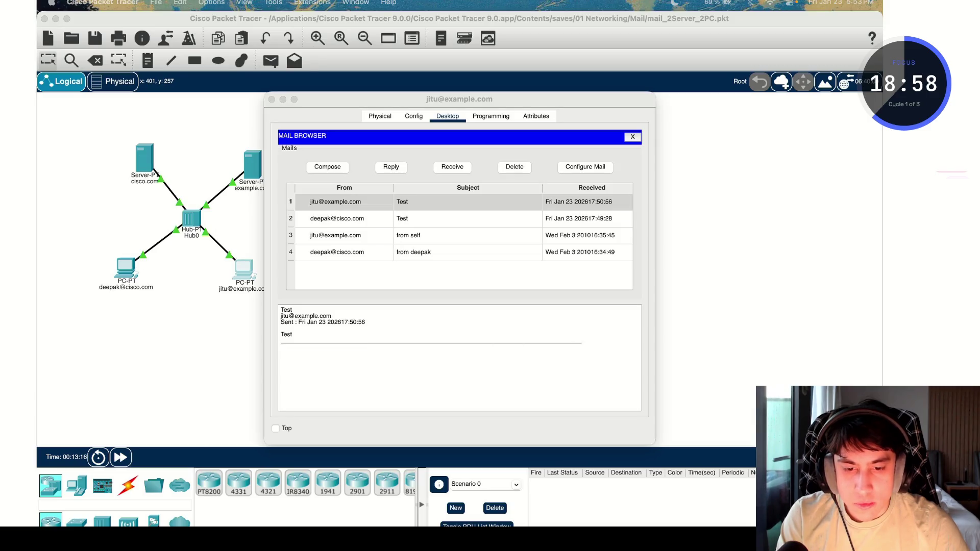
click(328, 166)
click(327, 166)
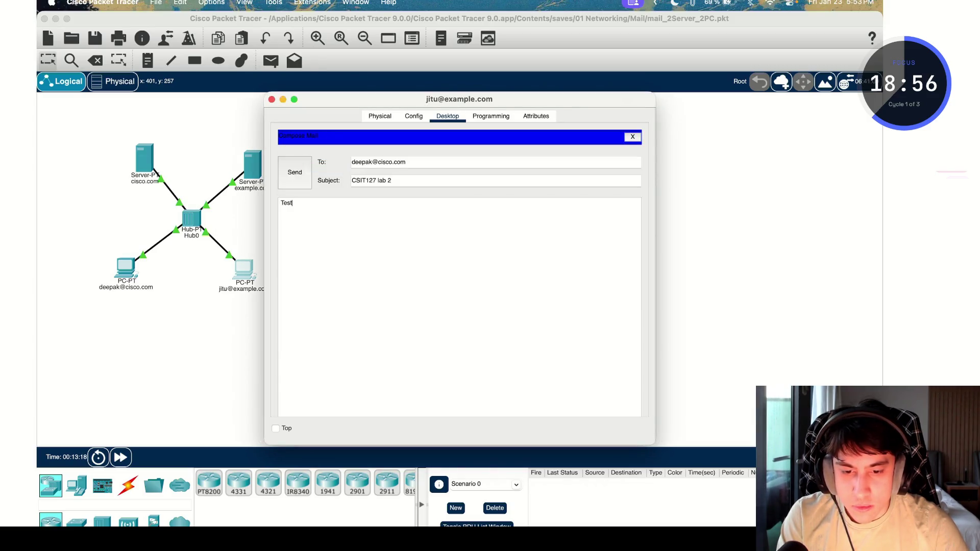
triple_click(378, 161)
text(jitu@example.com)
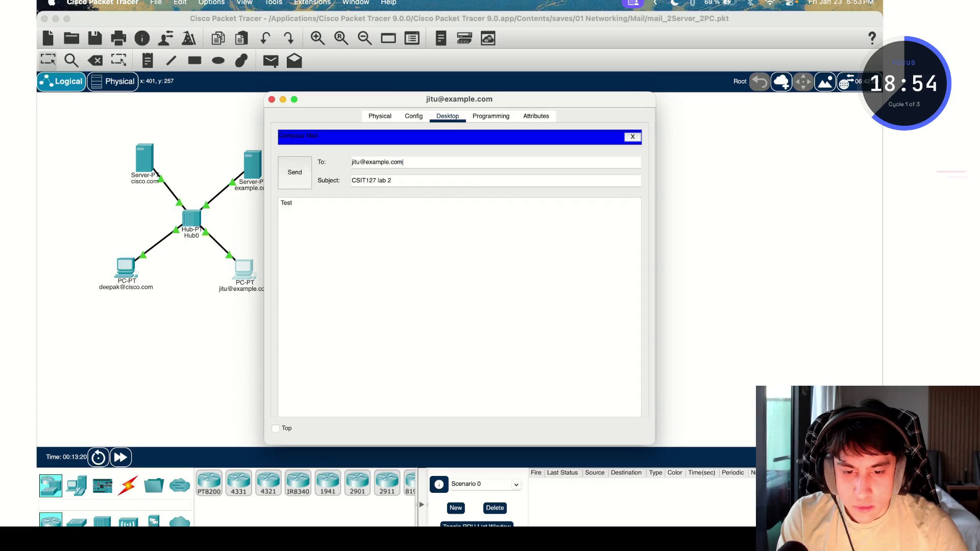
click(295, 172)
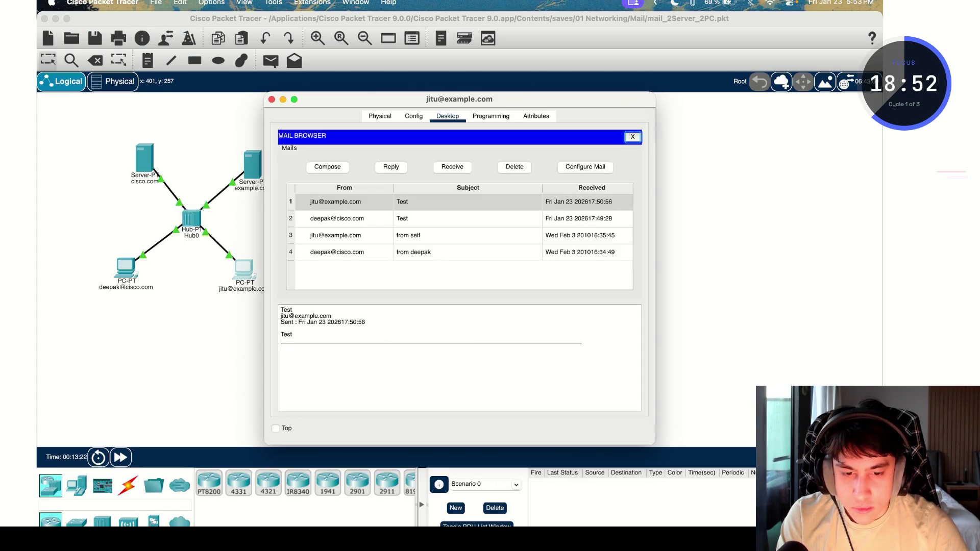
click(452, 166)
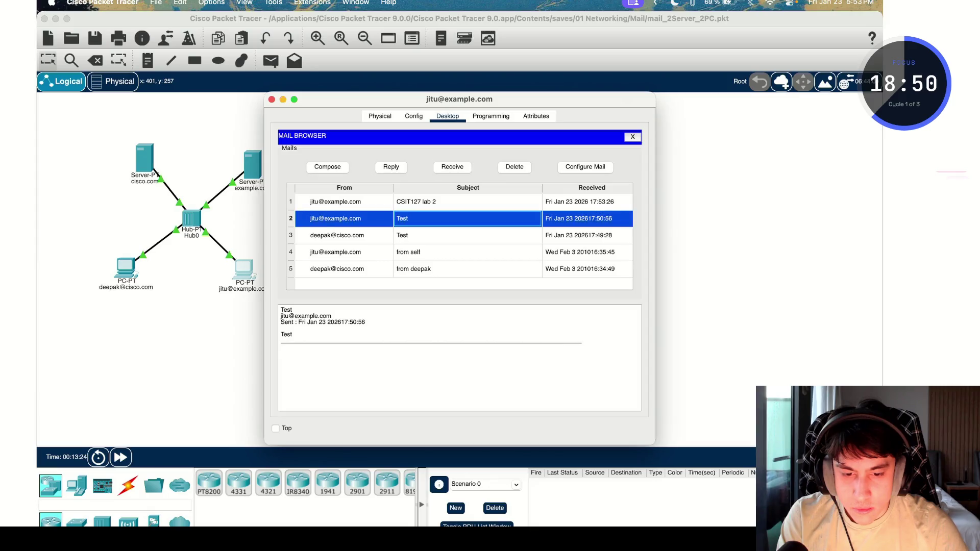
Step: Check for new mail, delete the Test mails and close the example.com PC's window
click(452, 167)
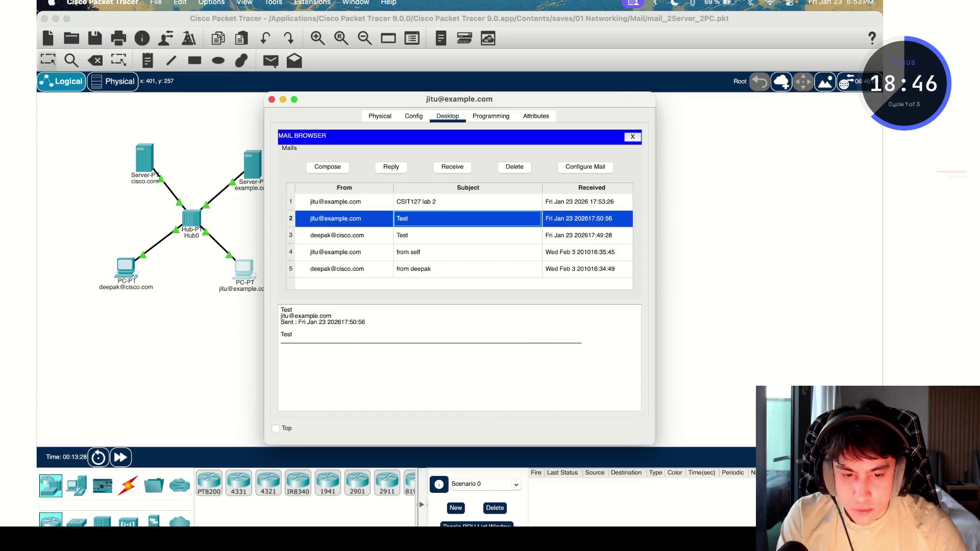
click(515, 167)
click(336, 219)
click(515, 166)
click(271, 99)
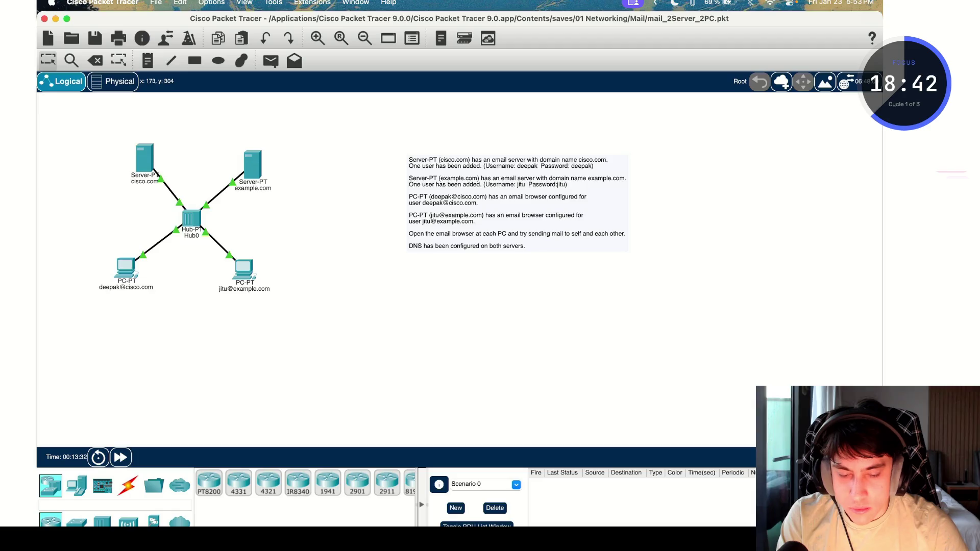
click(125, 268)
Step: Delete the old Test mail and draft 'CSIT127 lab 2' with body 'Test' to the example.com user
click(452, 166)
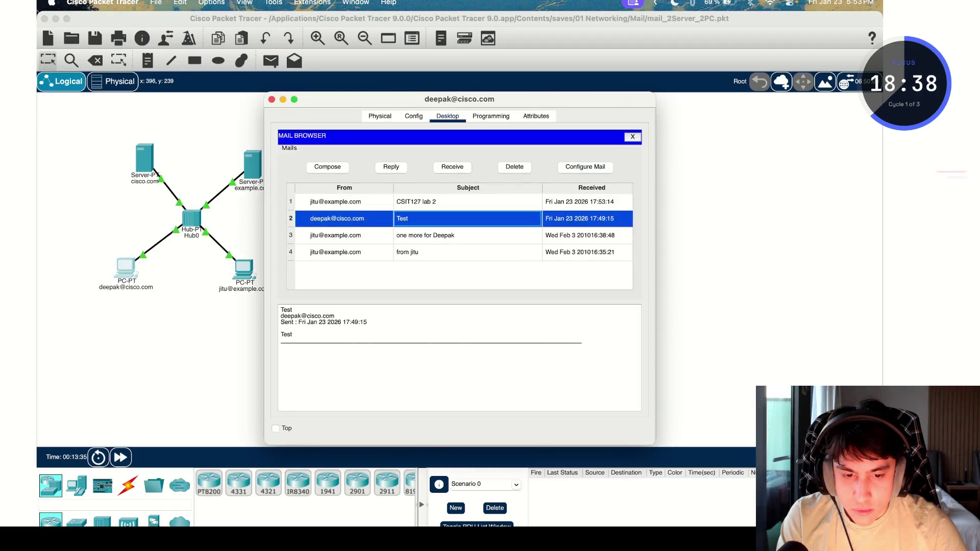
key(Delete)
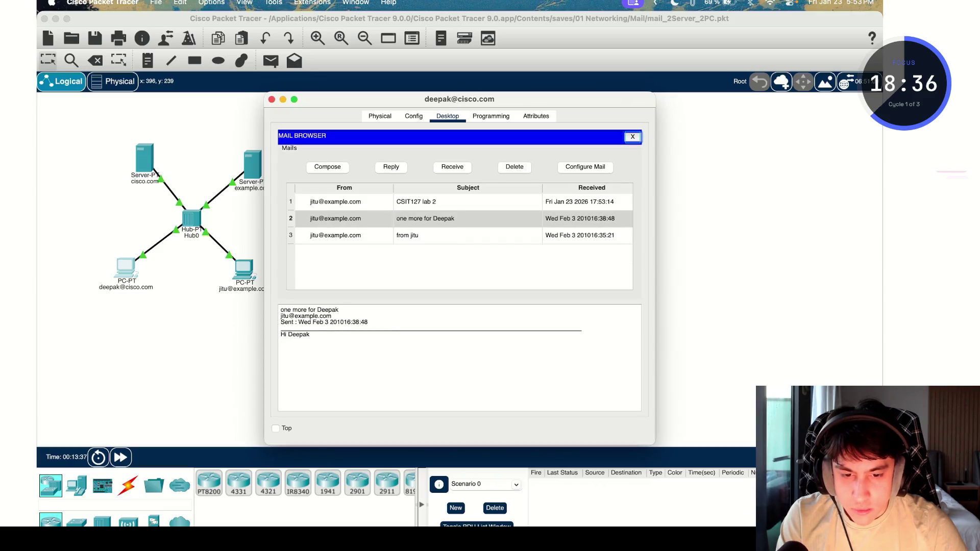
click(328, 167)
text(jitu@example.com)
key(Tab)
text(CSIT127 lab 2)
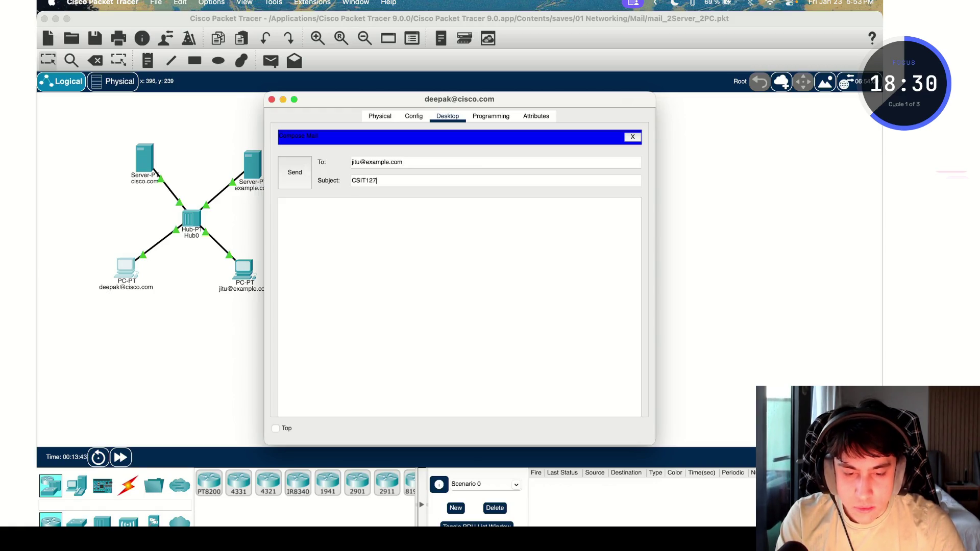
key(Tab)
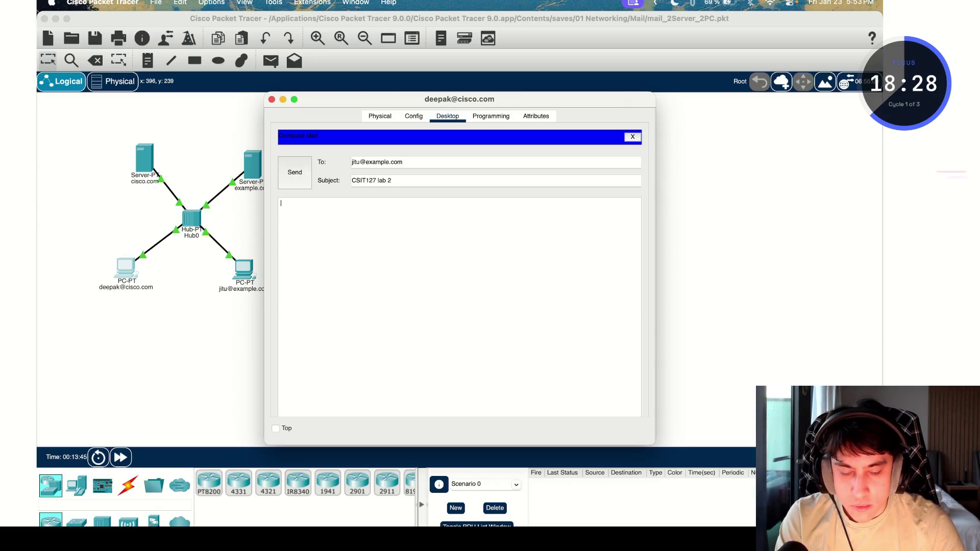
text(Test)
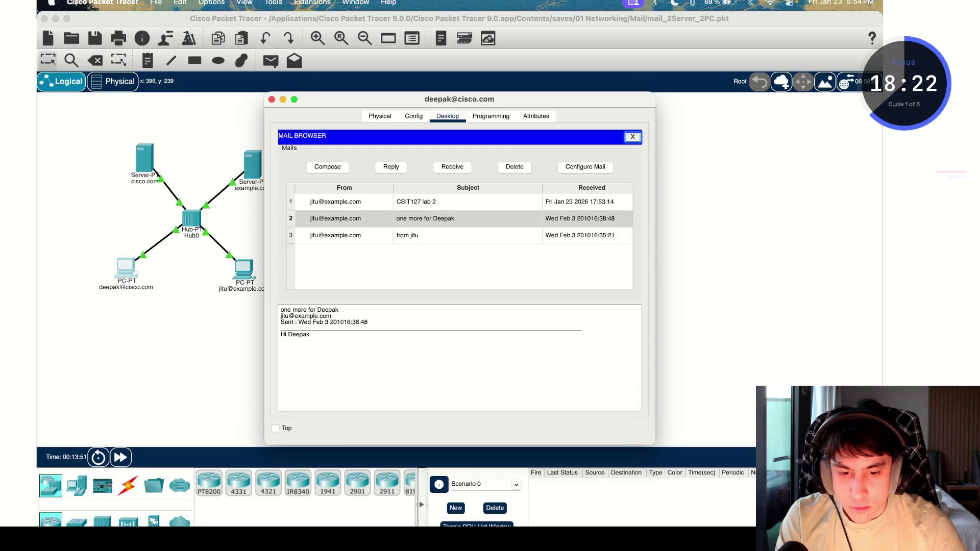
Step: Send the CSIT127 lab 2 draft, receive new mail and start a region screenshot of the mail window
click(327, 166)
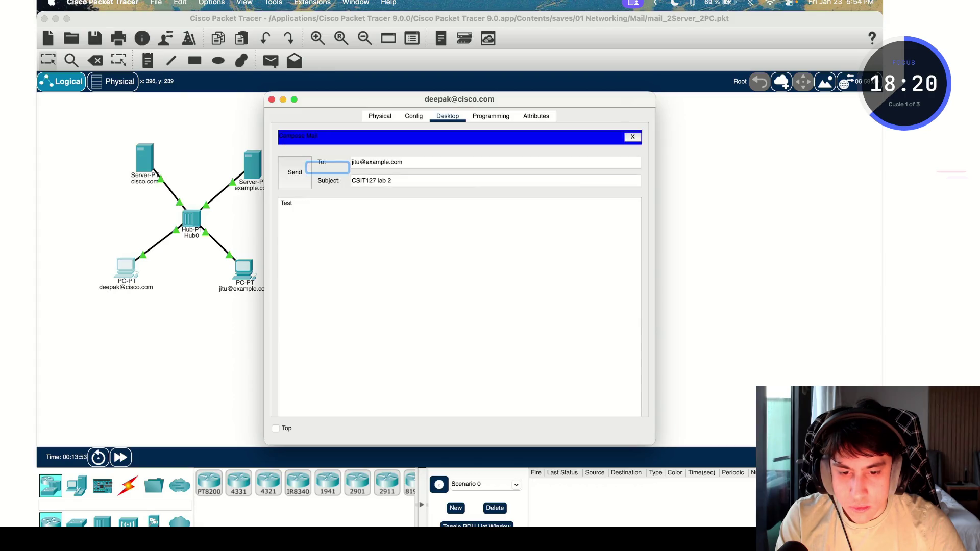
click(167, 412)
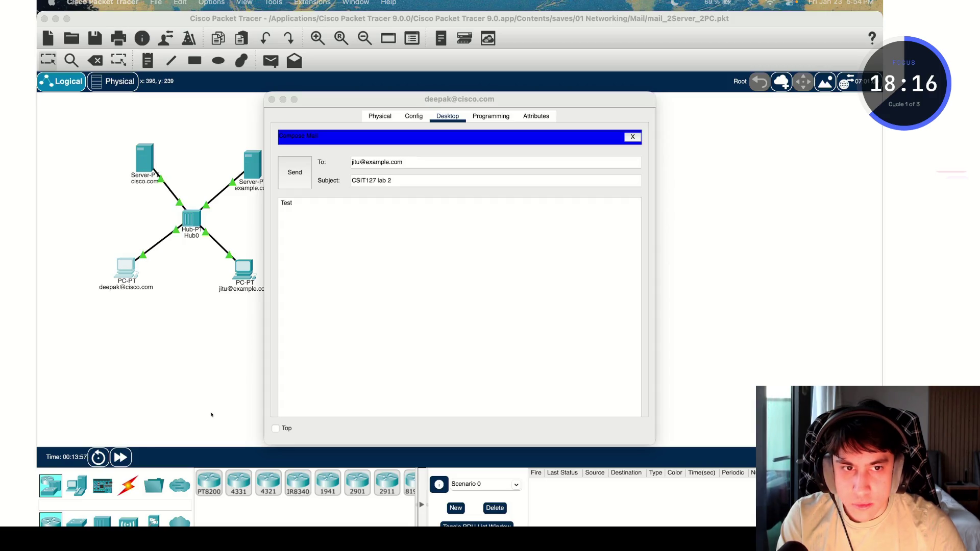
click(295, 172)
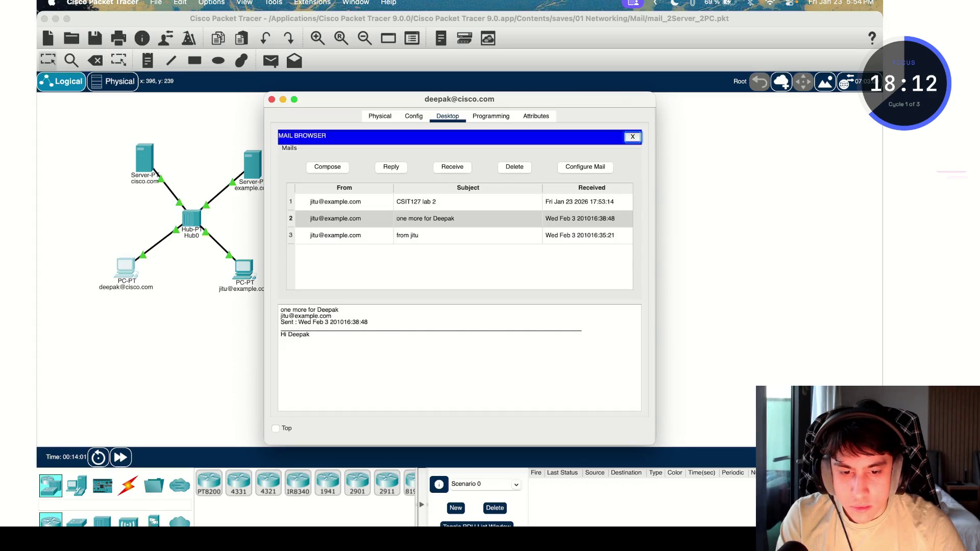
click(452, 167)
click(452, 167)
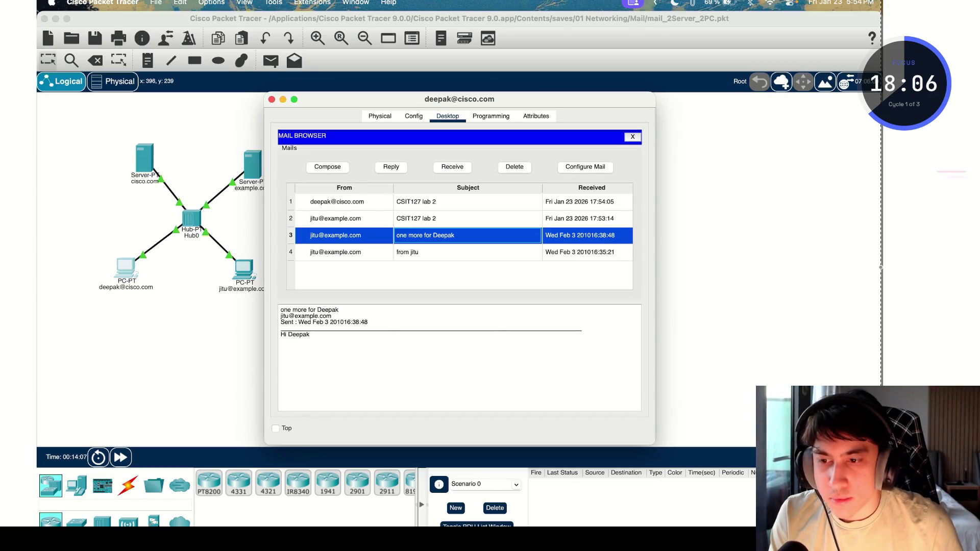
key(super+shift+5)
mouse_move(190, 82)
mouse_down()
mouse_move(263, 90)
mouse_move(37, 11)
mouse_up()
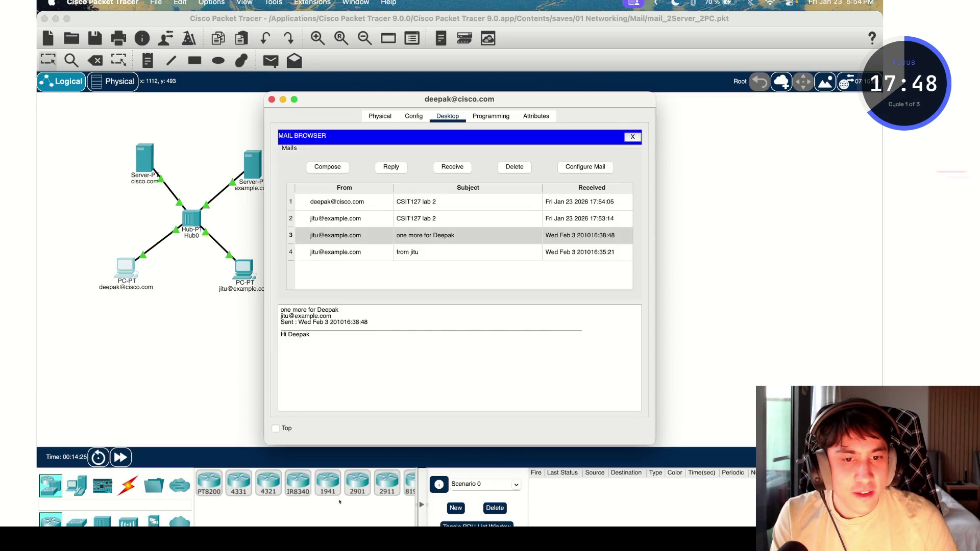
Step: Finish the Mail Browser screenshot and close the cisco.com PC's mail window
click(145, 504)
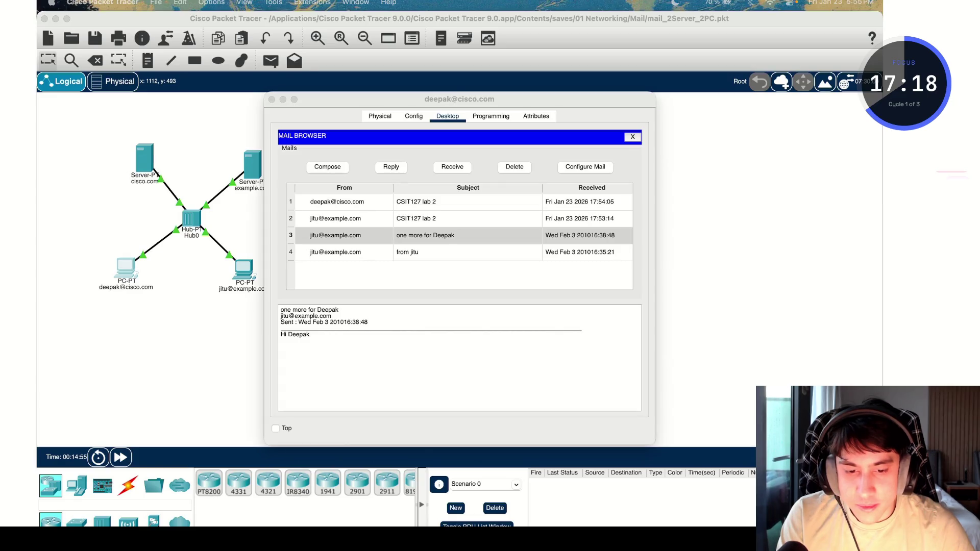
click(272, 99)
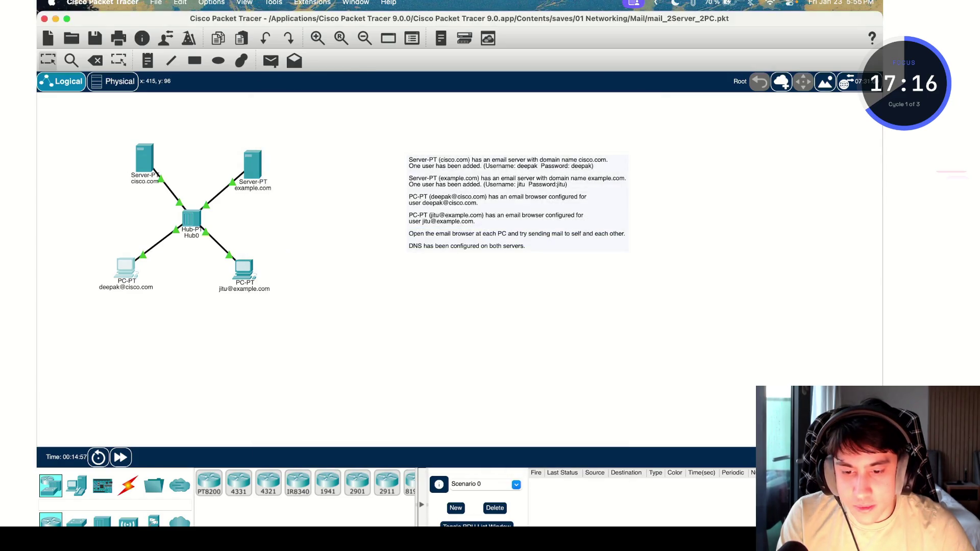
Step: Open the example.com PC's mail browser, then load Moodle in a new Brave tab
click(244, 268)
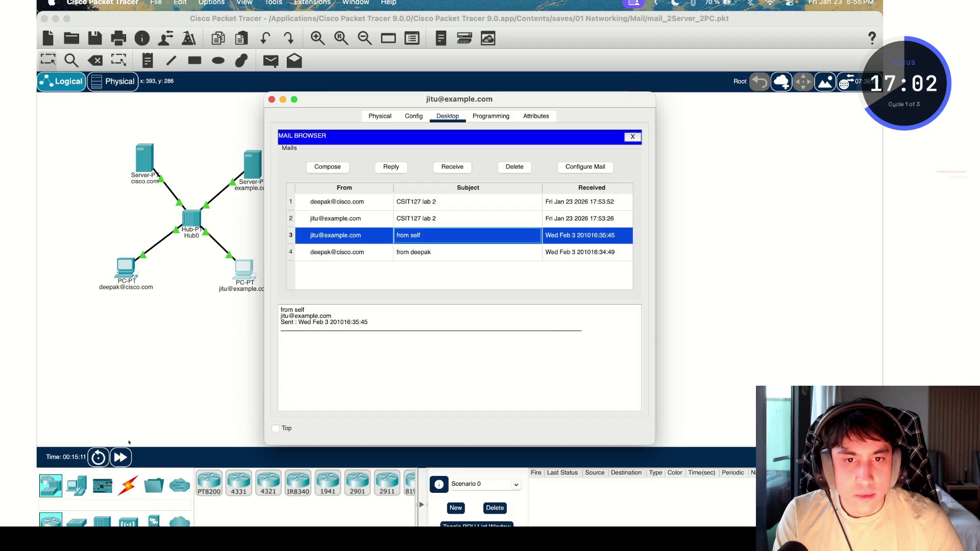
click(132, 444)
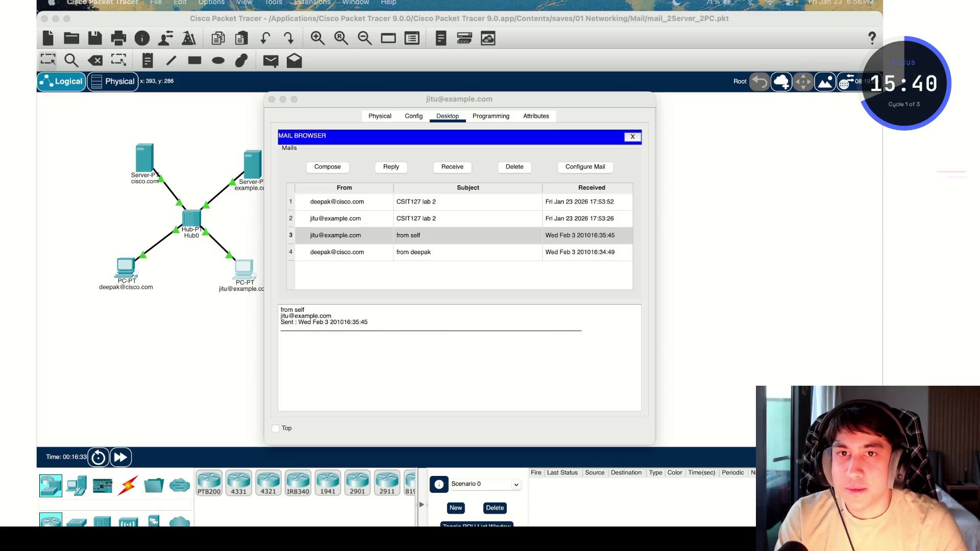
key(super+Tab)
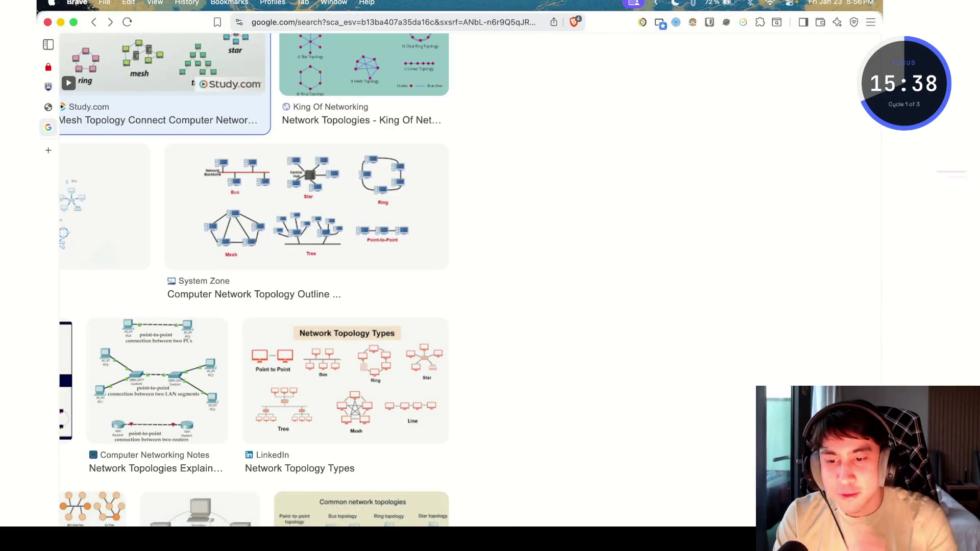
key(super+t)
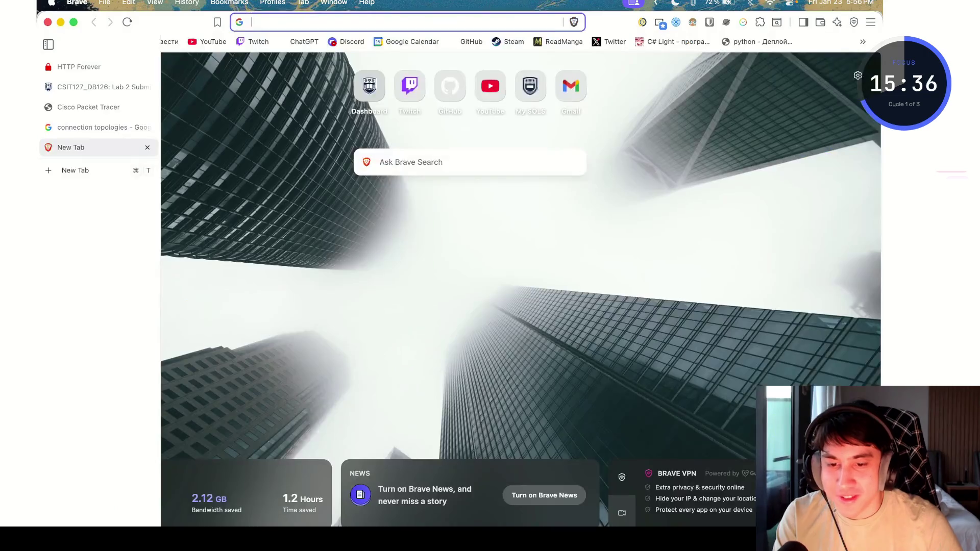
text(moodle.uowplatform.edu.au/auth/saml2/login.php?wants&idp=7d92f990834b758f5f6)
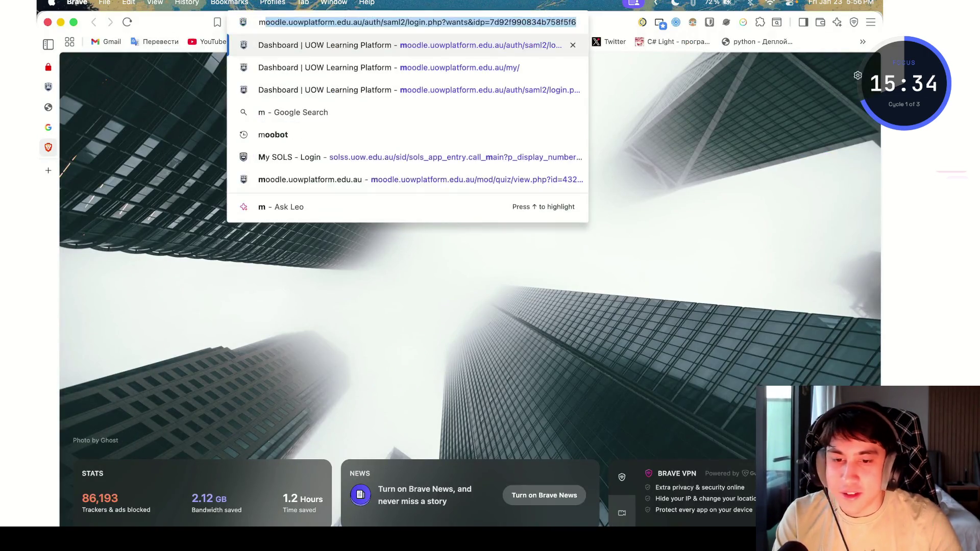
key(Return)
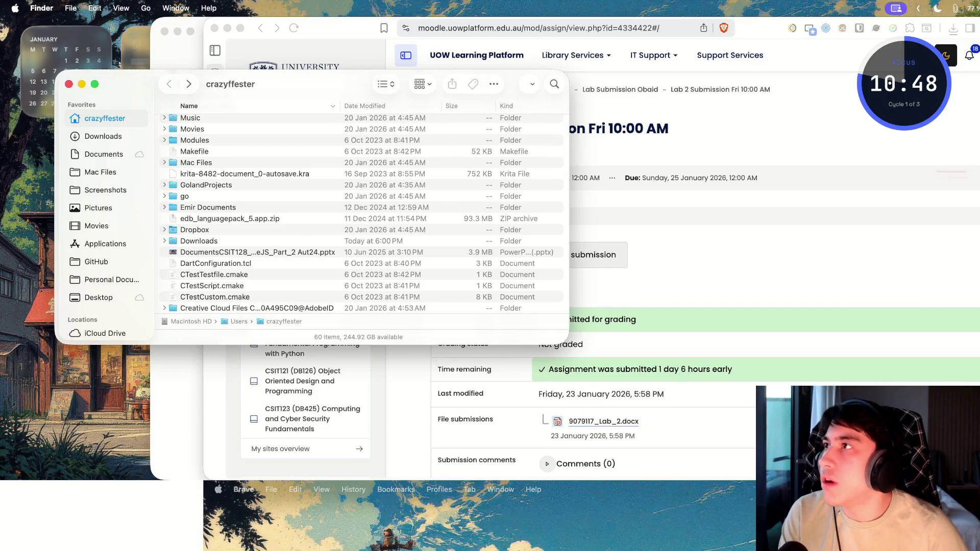
Step: Scroll through the Finder home folder listing, then bring NDI Scan Converter to the front
scroll(361, 213, down, 4)
scroll(362, 213, up, 5)
scroll(362, 213, down, 3)
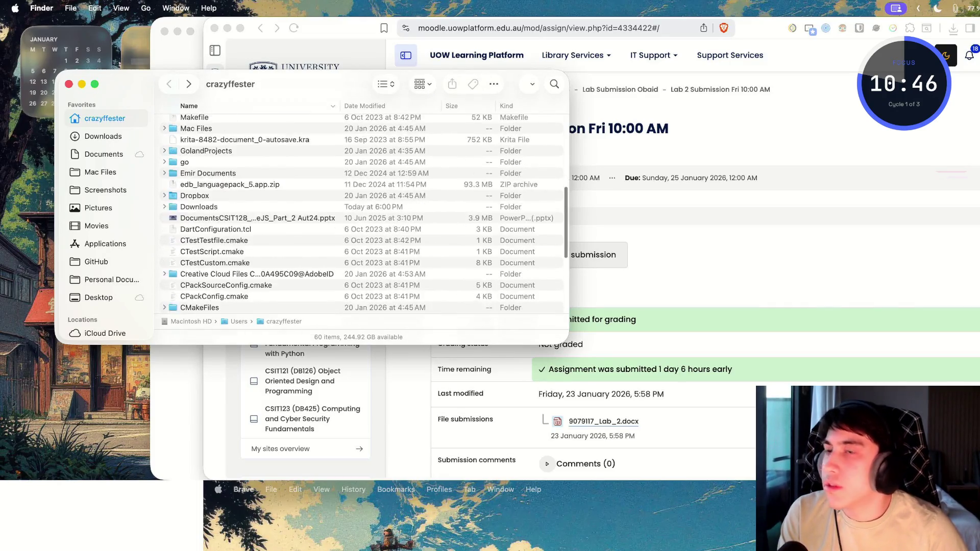
scroll(361, 214, up, 2)
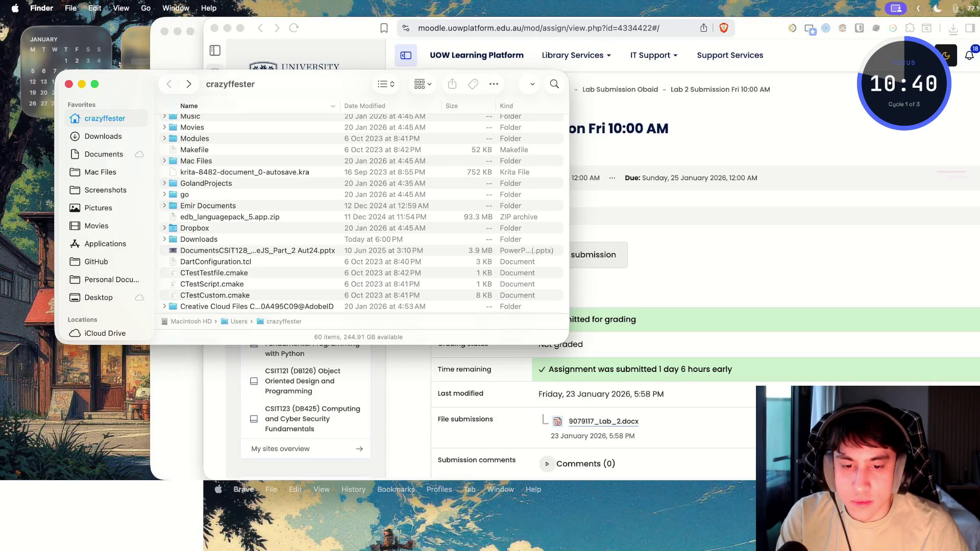
click(454, 489)
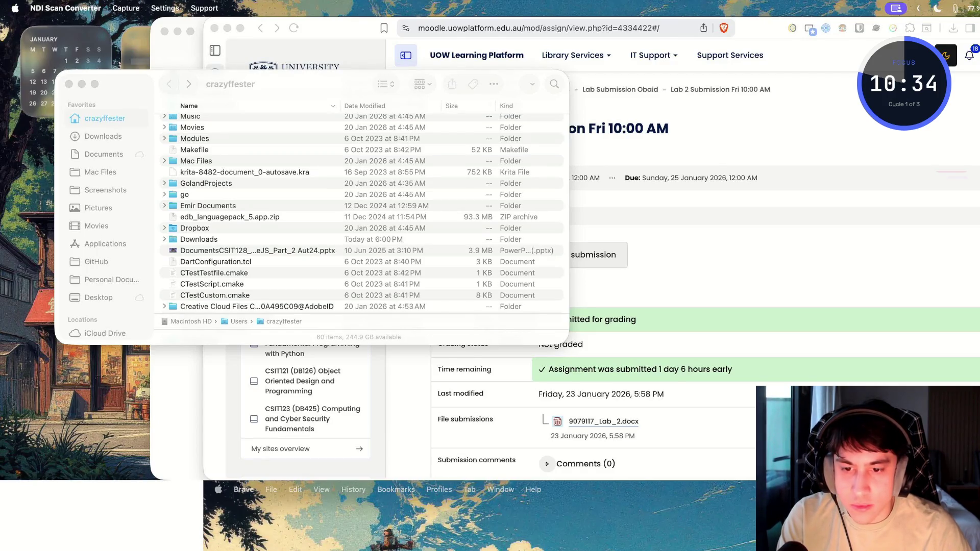
Step: Reveal the desktop and look through NDI Scan Converter's available capture sources
key(F11)
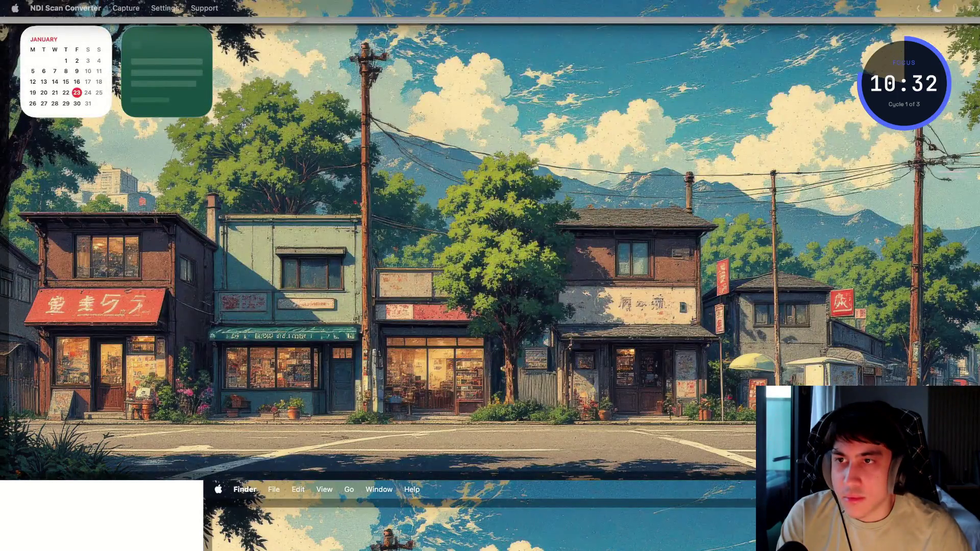
key(F11)
click(121, 7)
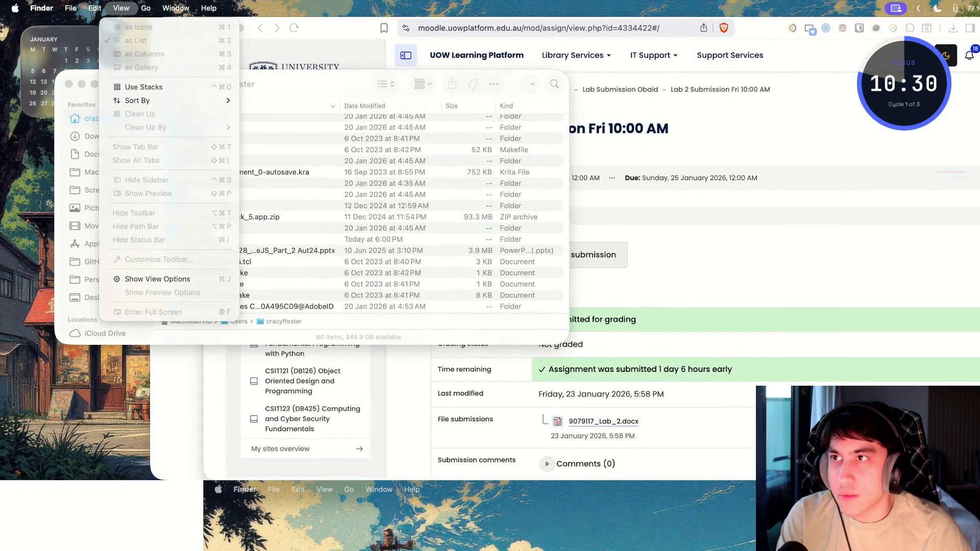
key(super+Tab)
key(super+Tab)
key(super+Tab)
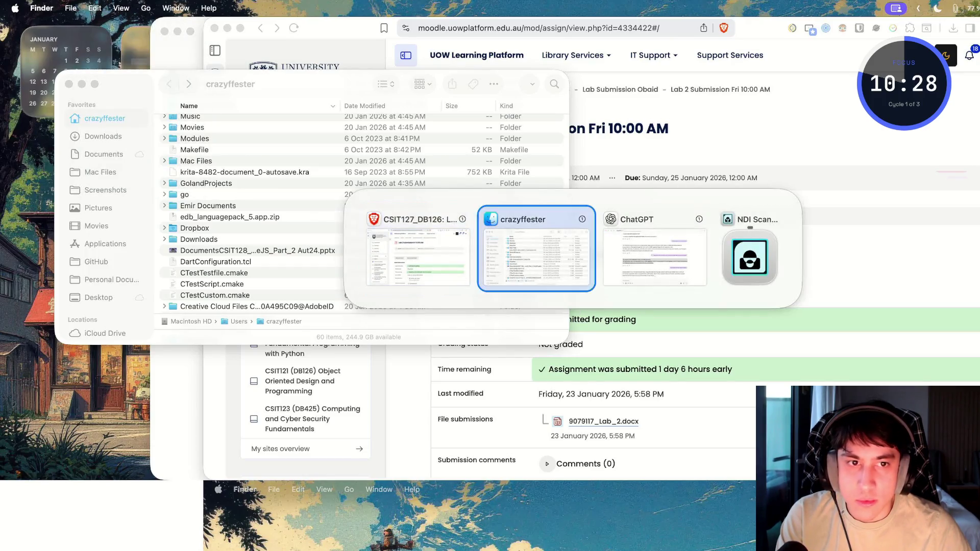
click(125, 7)
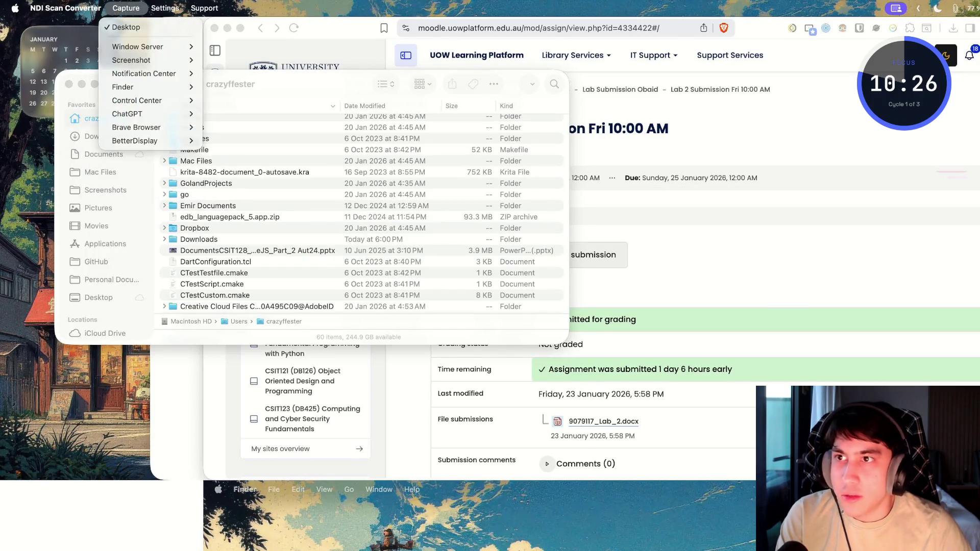
mouse_move(131, 61)
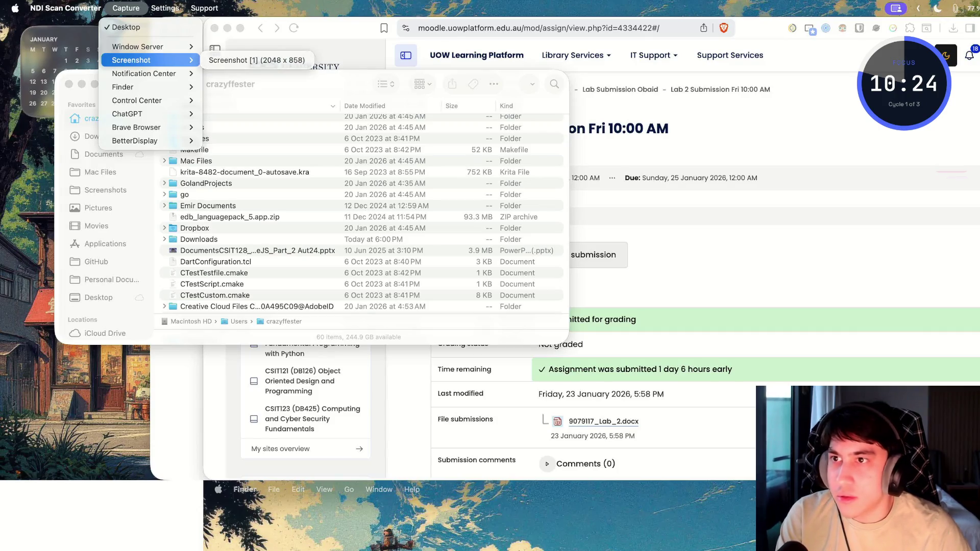
mouse_move(137, 100)
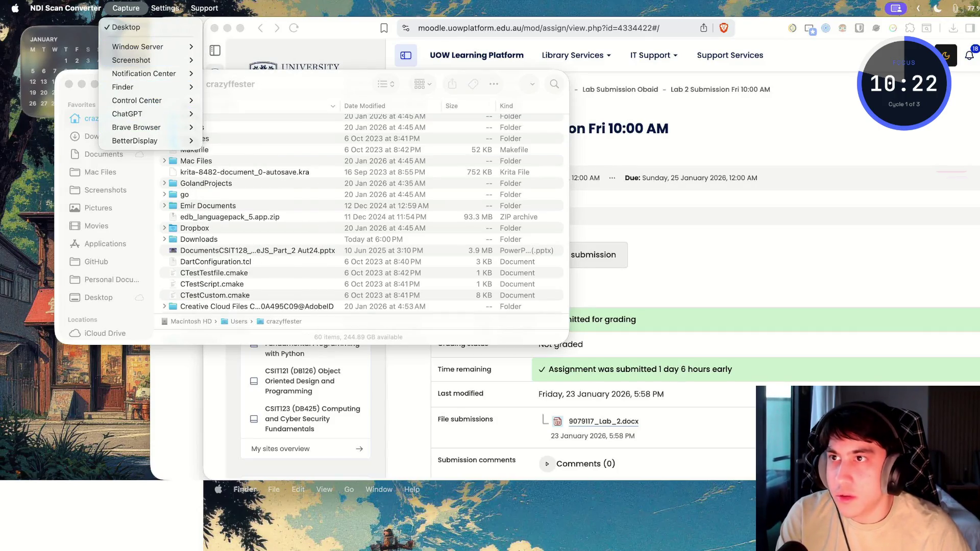
Step: Launch Obsidian.app through Spotlight search
key(super+space)
text(obs.app)
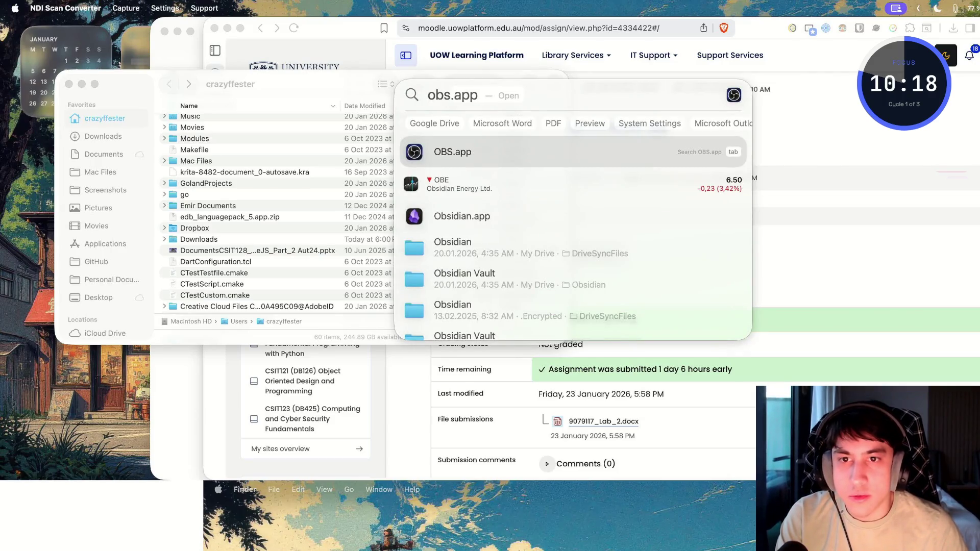
key(BackSpace)
key(BackSpace)
key(BackSpace)
text(idian.app)
key(Return)
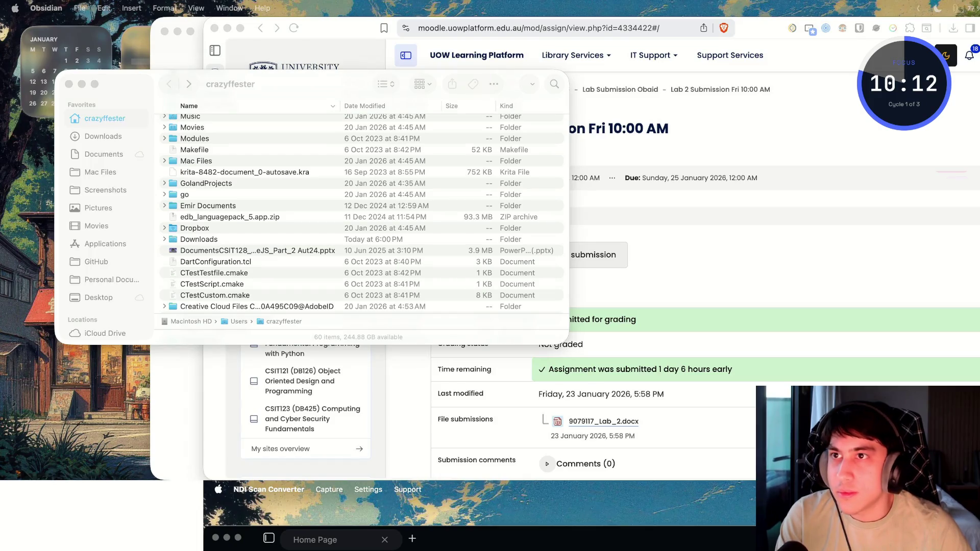
Step: Set NDI Scan Converter's capture source to the Obsidian [1] (1512 x 828) window
click(218, 489)
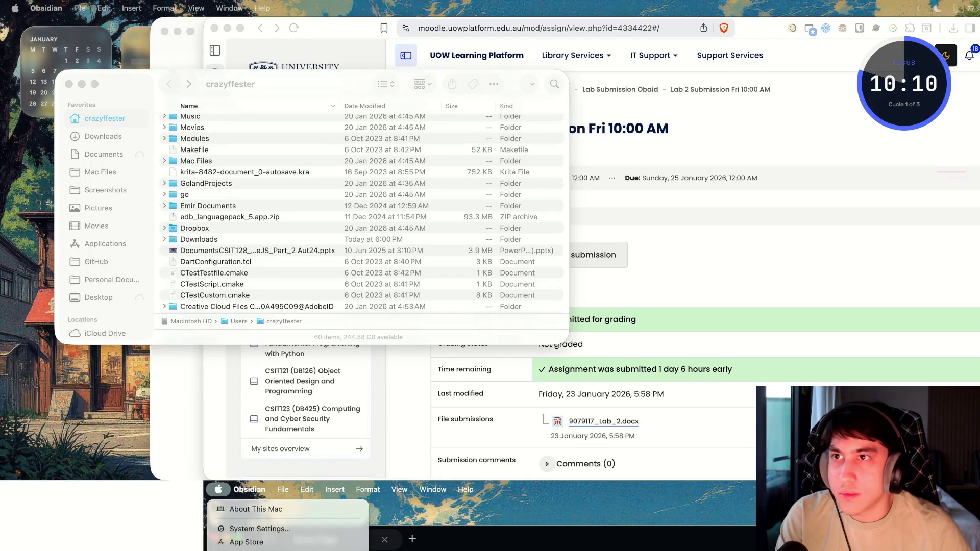
key(Escape)
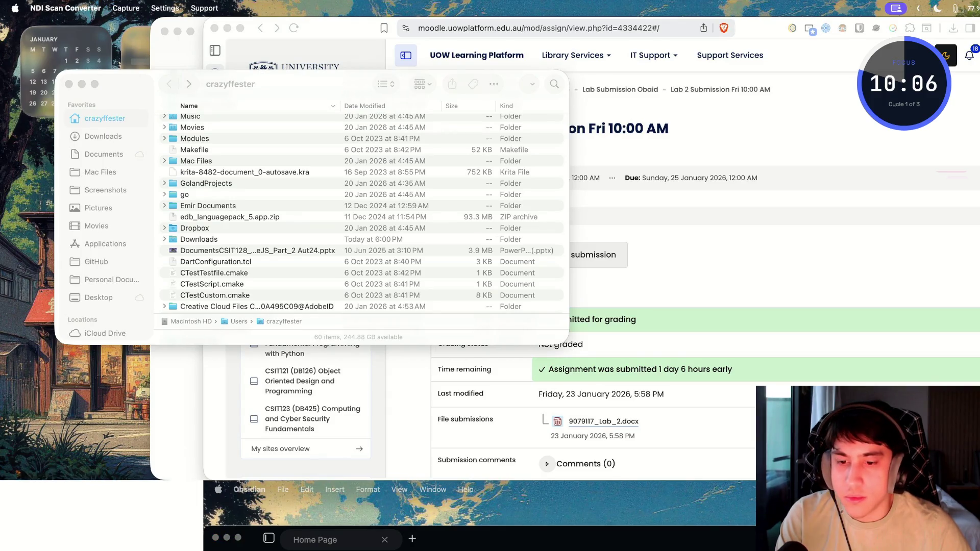
click(126, 9)
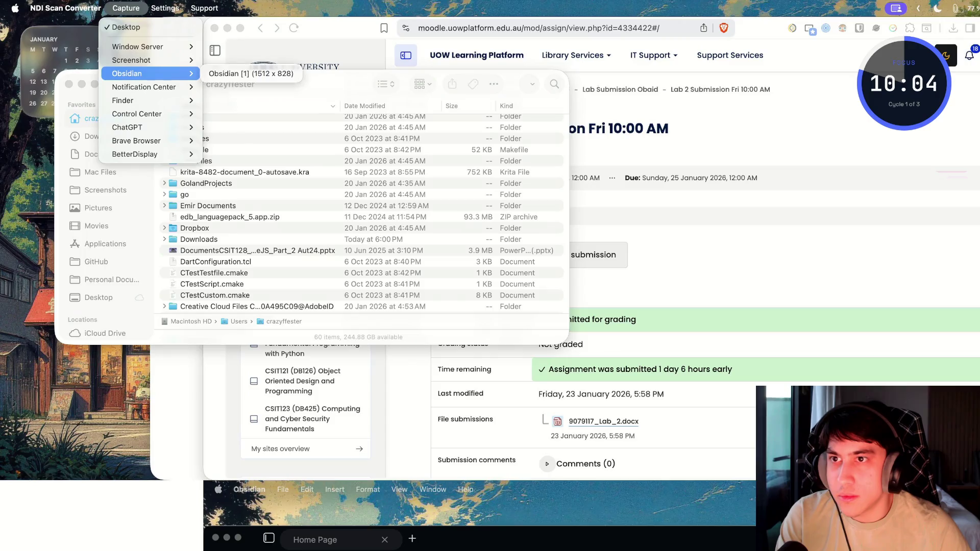
click(251, 74)
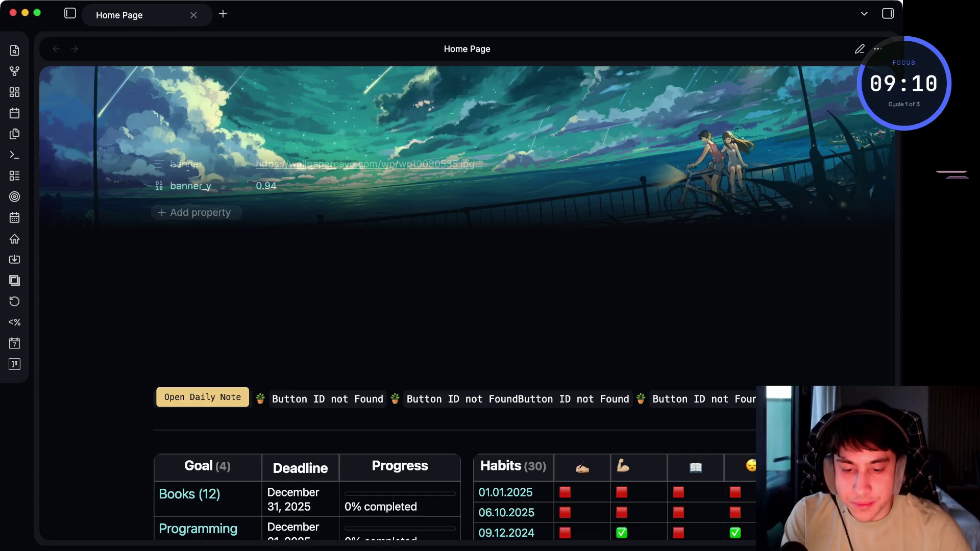
Step: Show the vault's file list and browse the Habit Tracker and csit128 lecture notes
scroll(467, 307, down, 20)
scroll(467, 306, up, 20)
scroll(467, 306, up, 20)
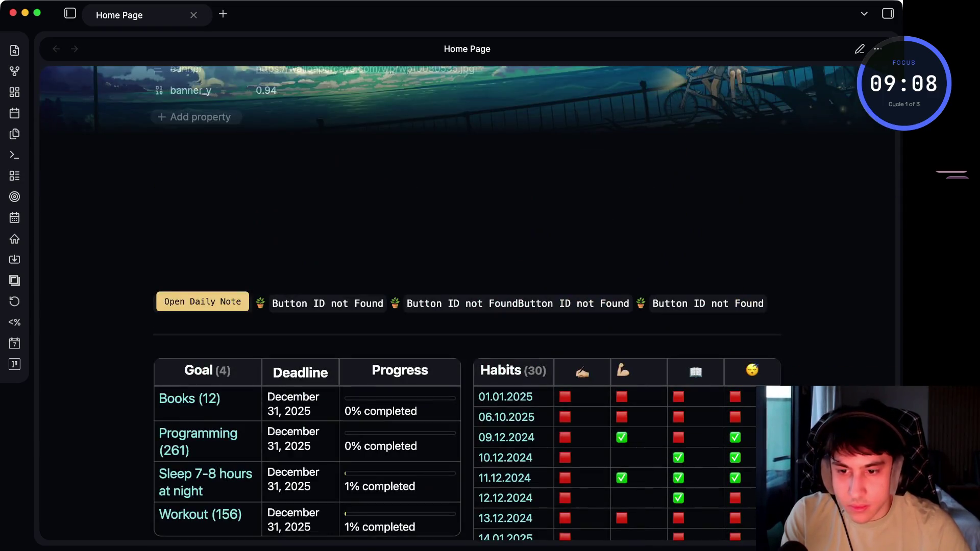
click(70, 13)
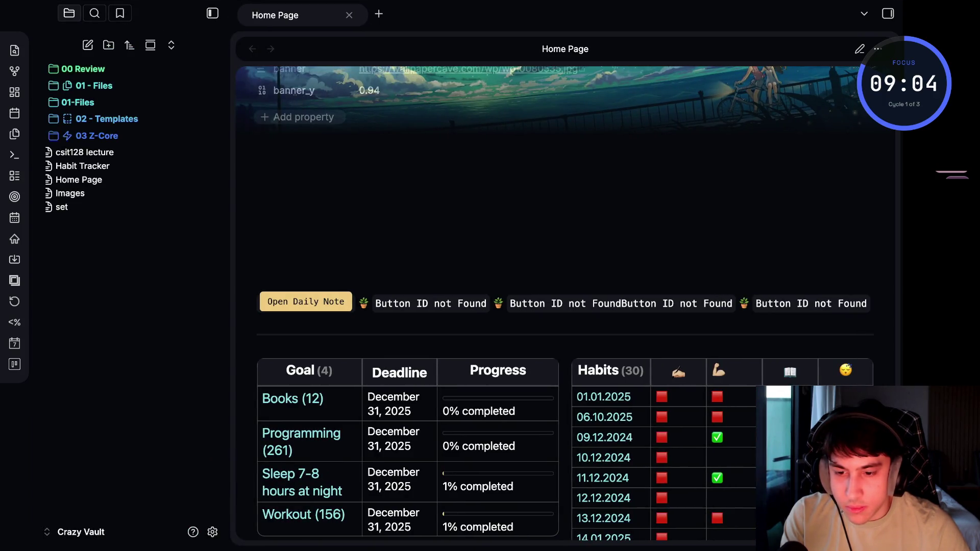
click(82, 166)
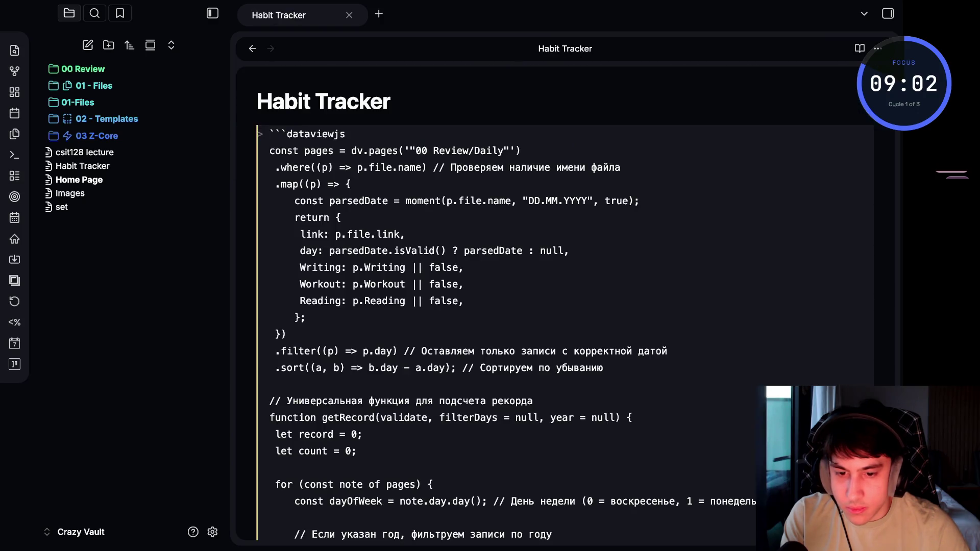
click(79, 180)
click(85, 152)
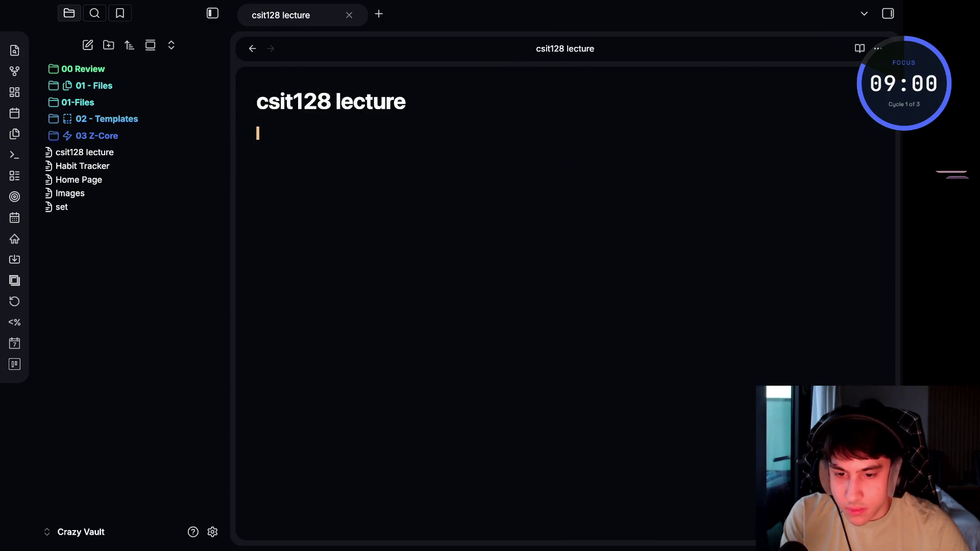
Step: Expand 03 Z-Core > University > CSIT121 and open the Lecture 3 note
click(97, 136)
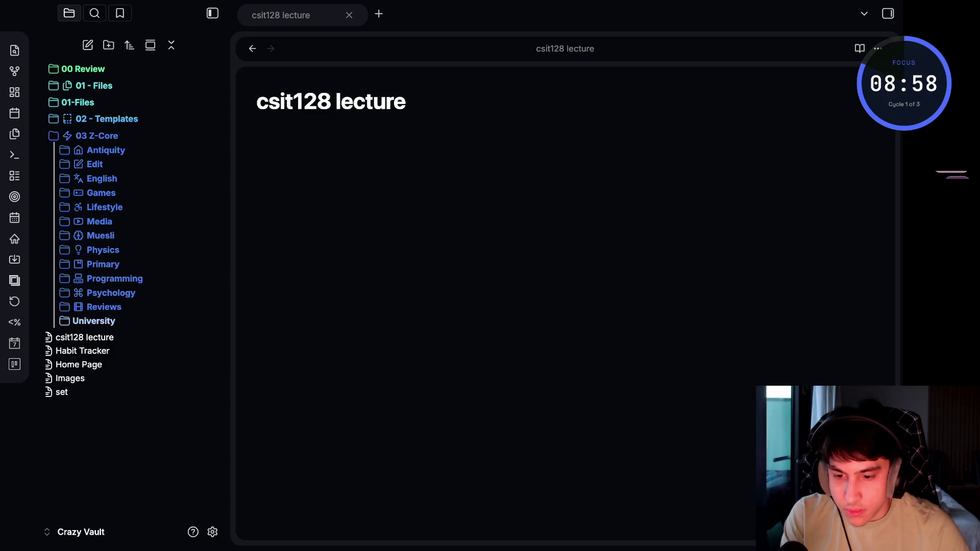
click(94, 321)
click(100, 398)
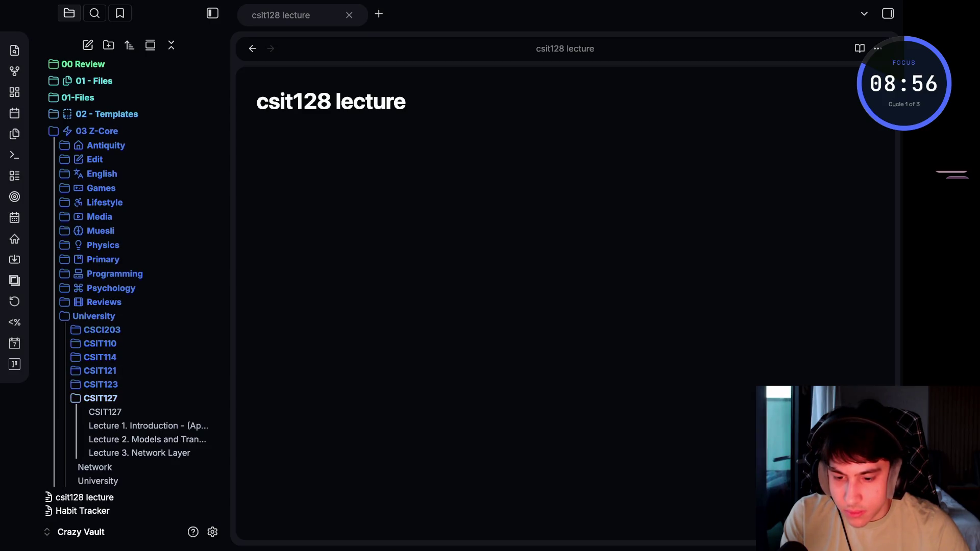
click(100, 399)
click(100, 370)
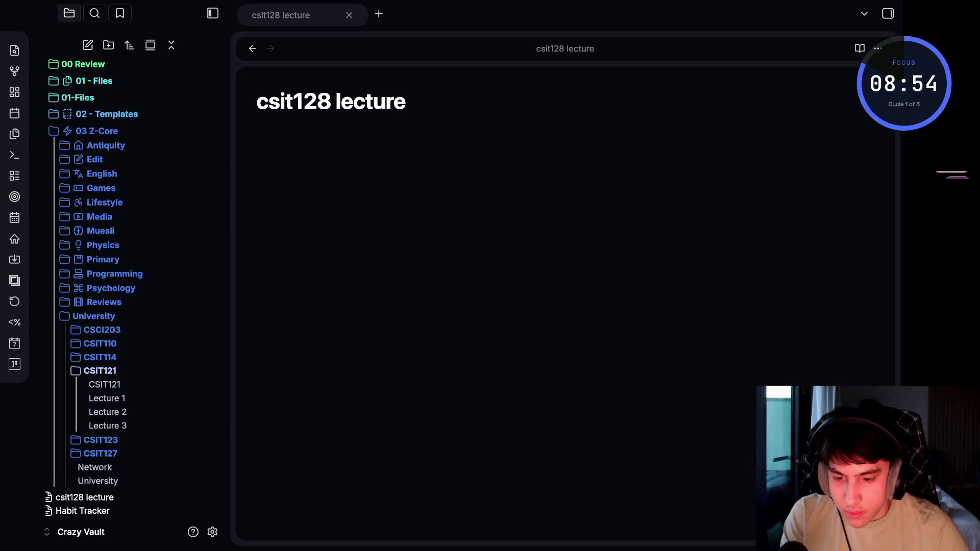
click(107, 426)
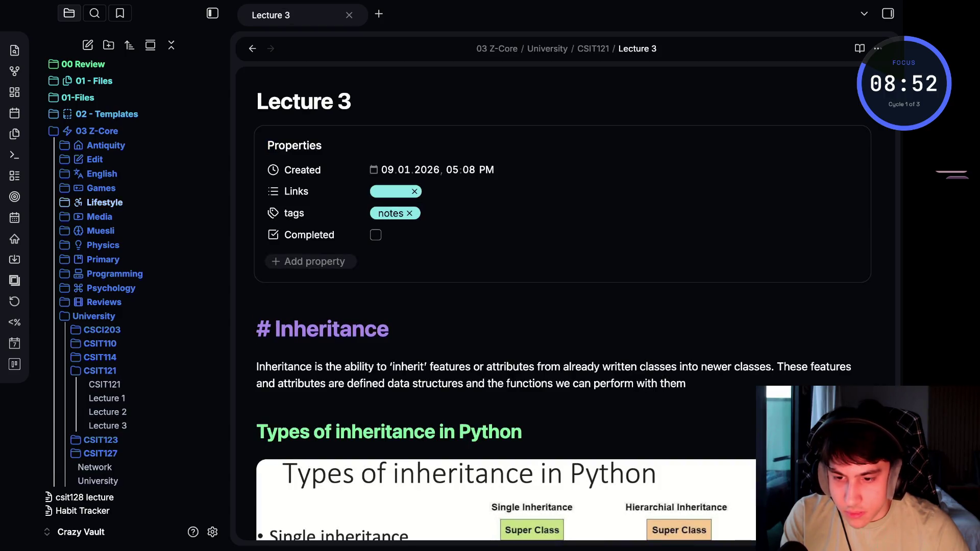
Step: Hide the file list and scroll Lecture 3 down to the end of the Hierarchical inheritance code block
click(213, 12)
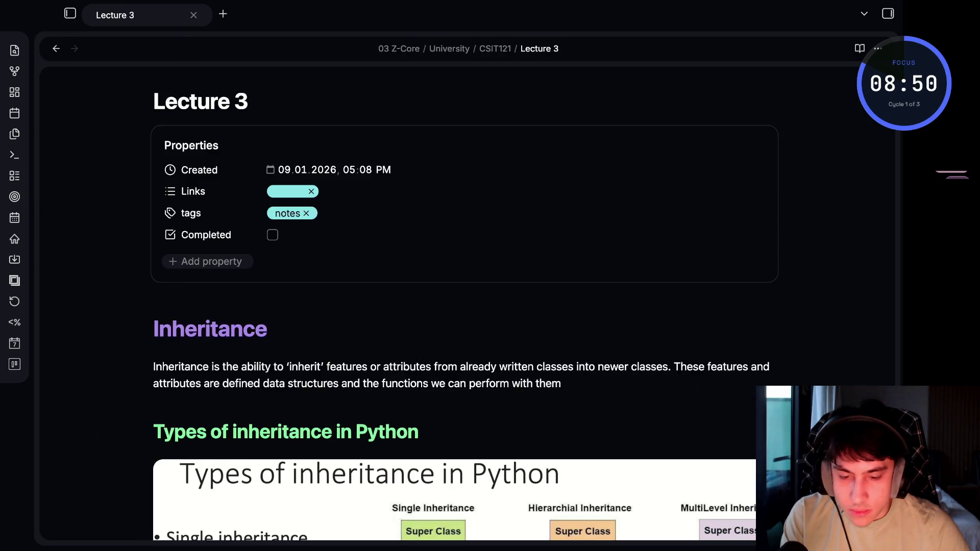
scroll(467, 306, down, 10)
scroll(467, 307, down, 1)
scroll(467, 306, down, 1)
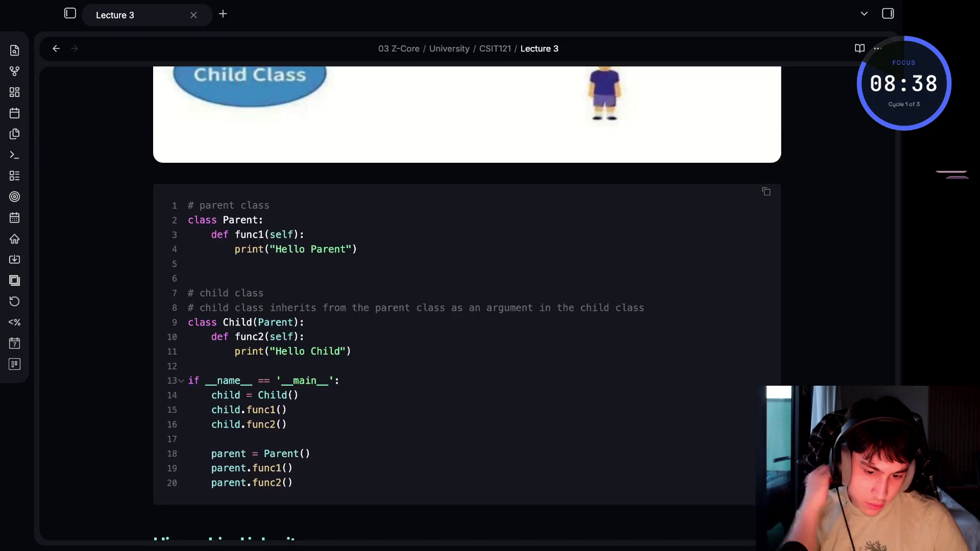
scroll(467, 307, down, 15)
scroll(317, 303, up, 10)
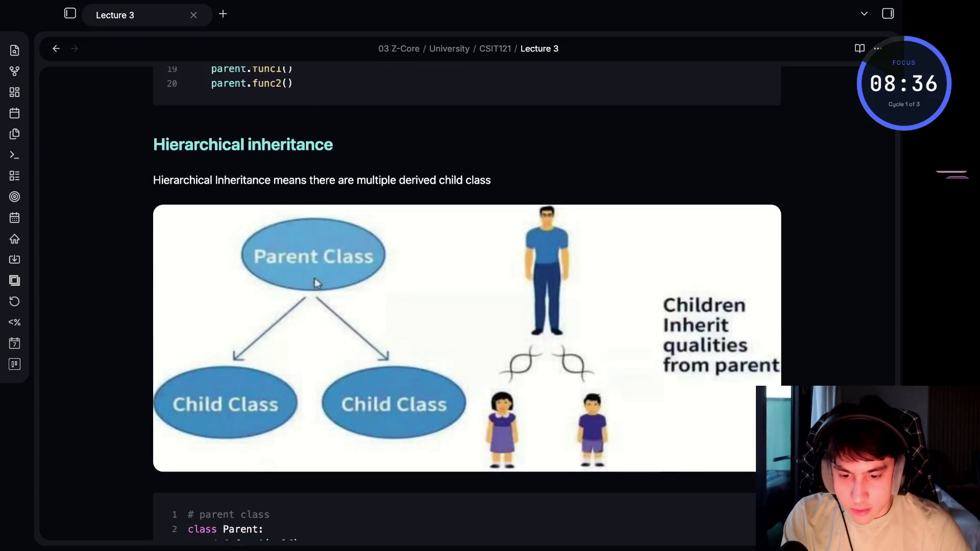
key(shift+g)
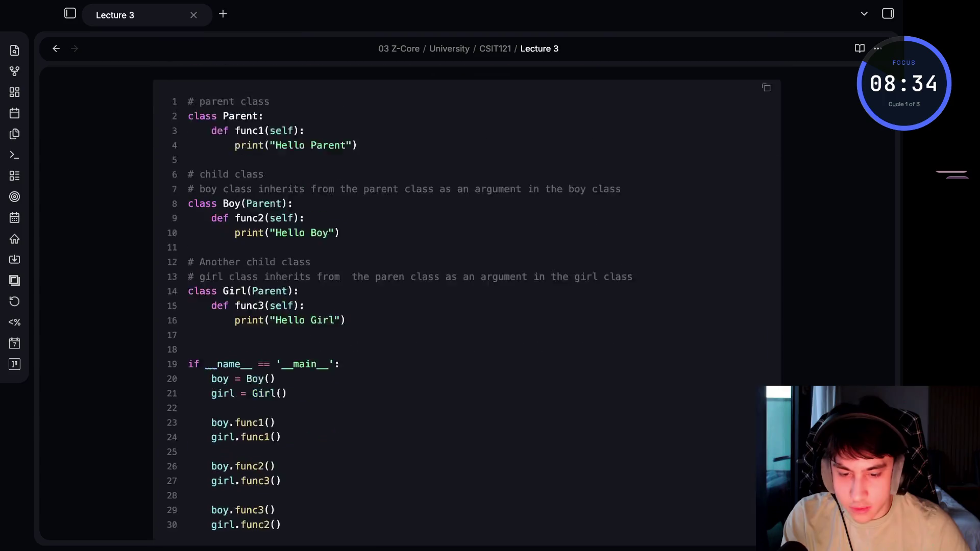
Step: Add an empty line below the Parent/Boy/Girl code block and jump to the note's end
key(o)
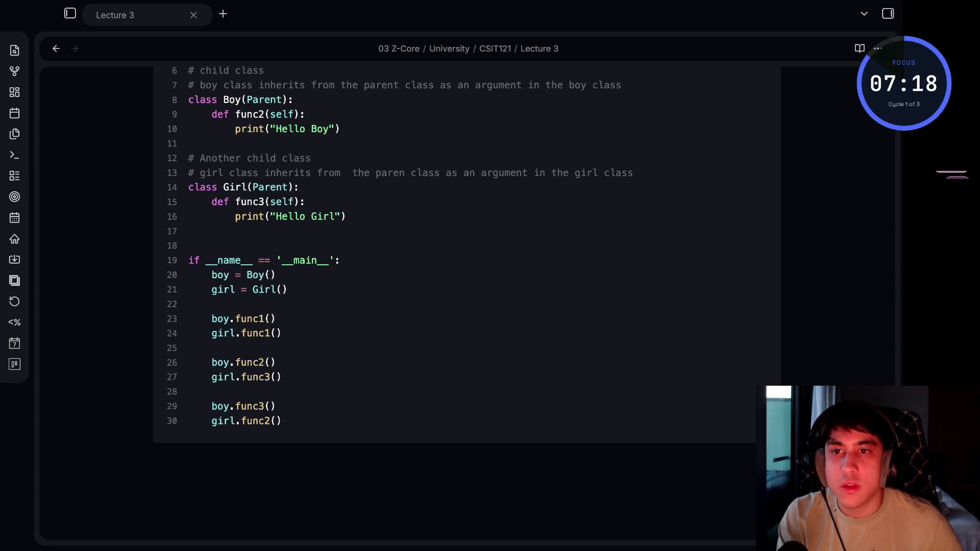
scroll(467, 306, up, 10)
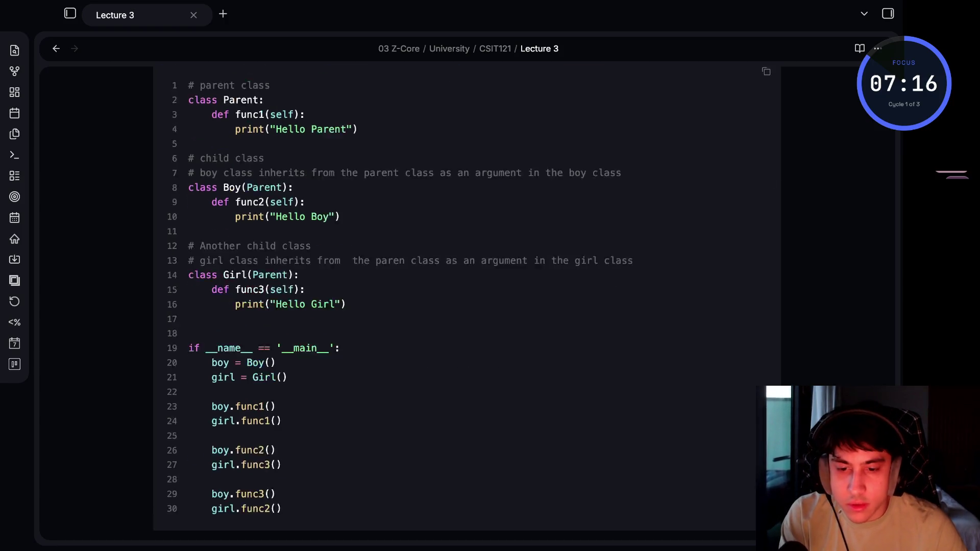
scroll(467, 306, down, 7)
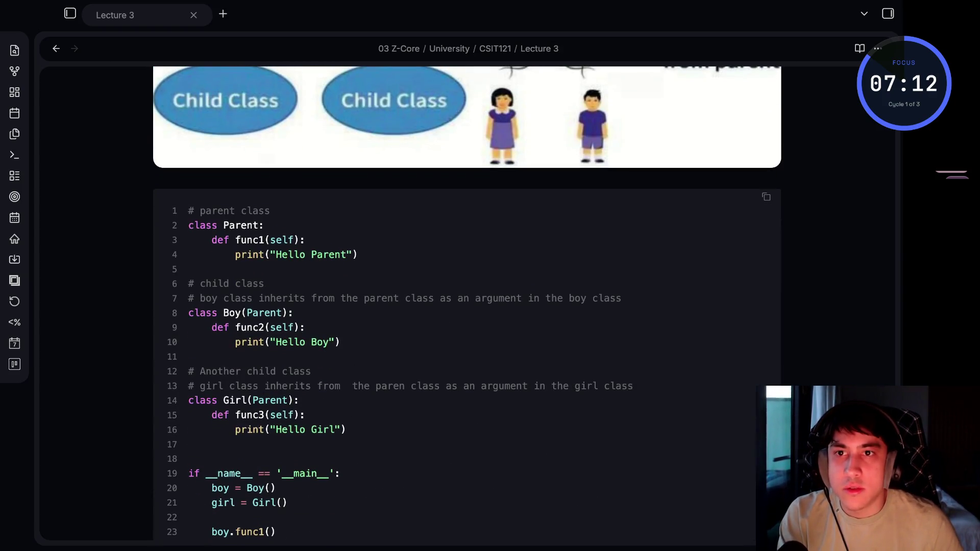
key(ctrl+End)
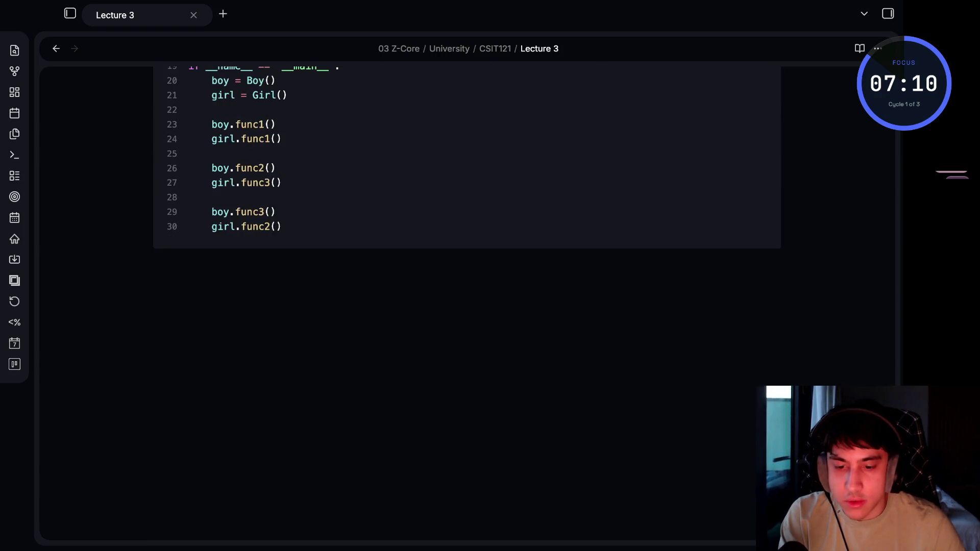
Step: Add a '# Multilevel inheritance' heading and a paragraph on grandchildren, grandparents and great-grandparents
text(i)
text(##)
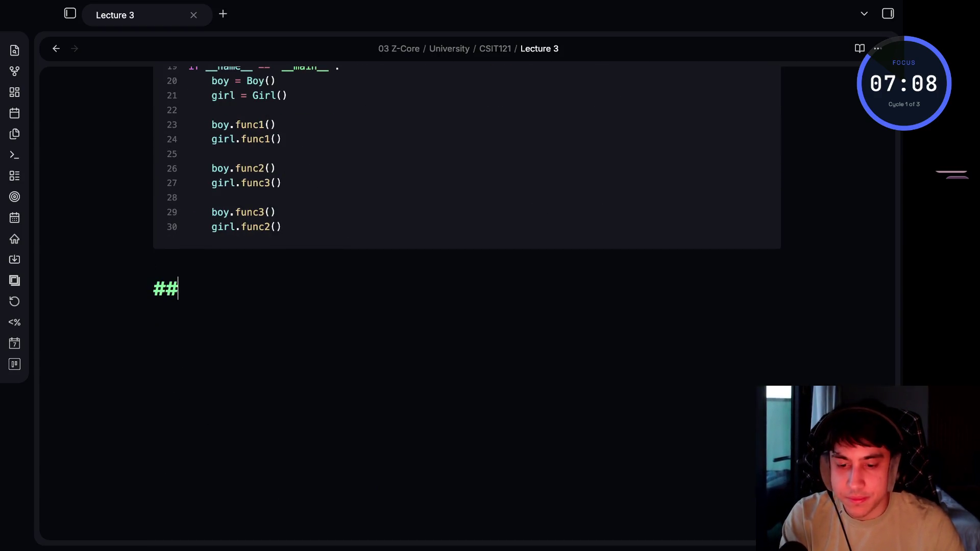
scroll(467, 301, up, 10)
scroll(467, 301, down, 10)
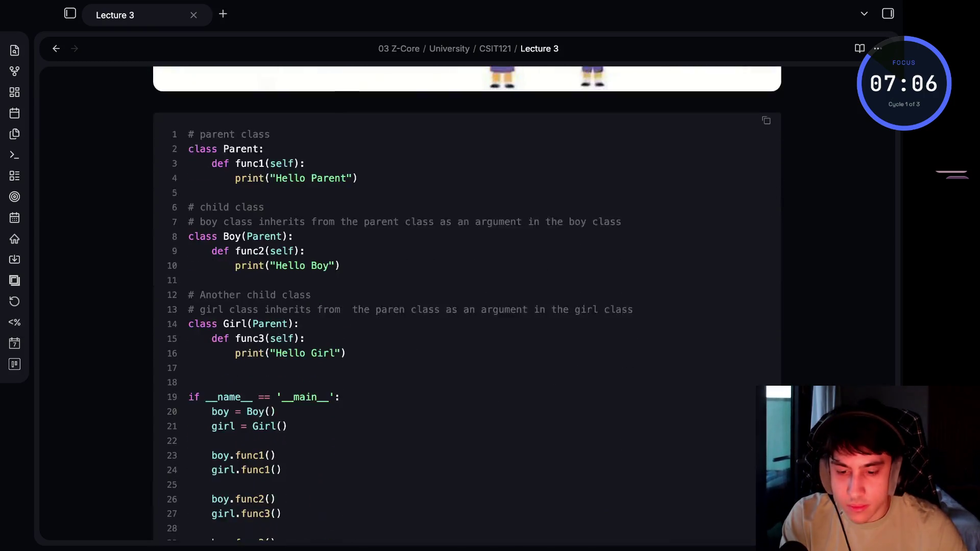
text(# Multi)
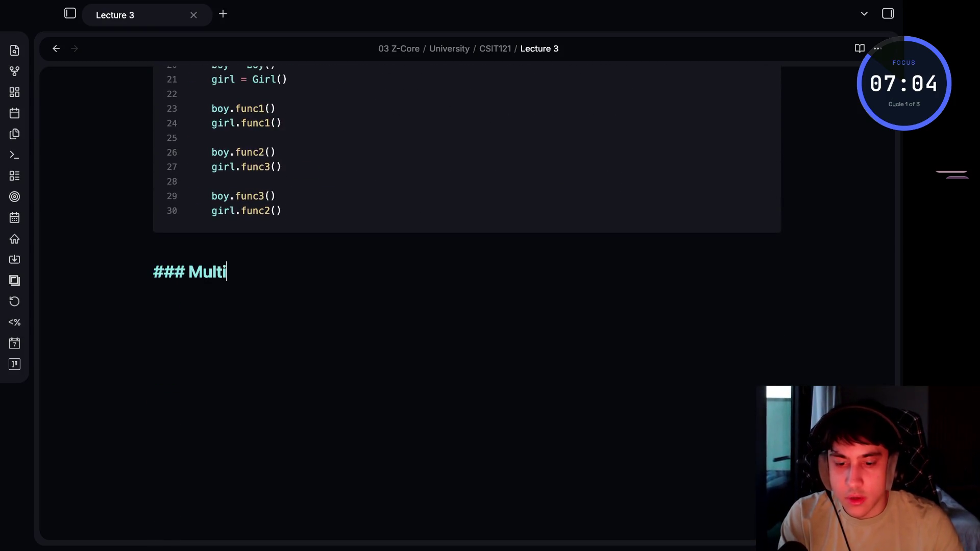
text(level inherita)
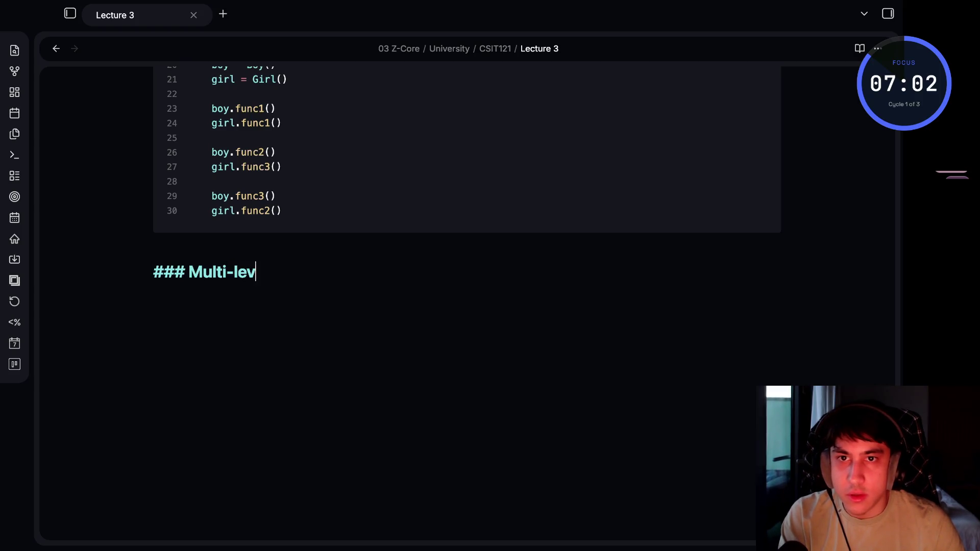
text(nce)
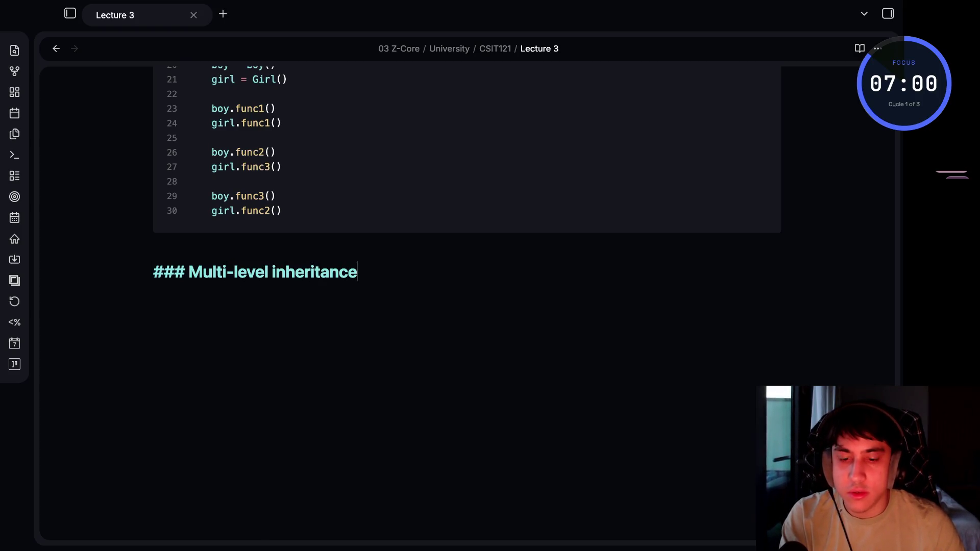
key(Return)
text(In multi)
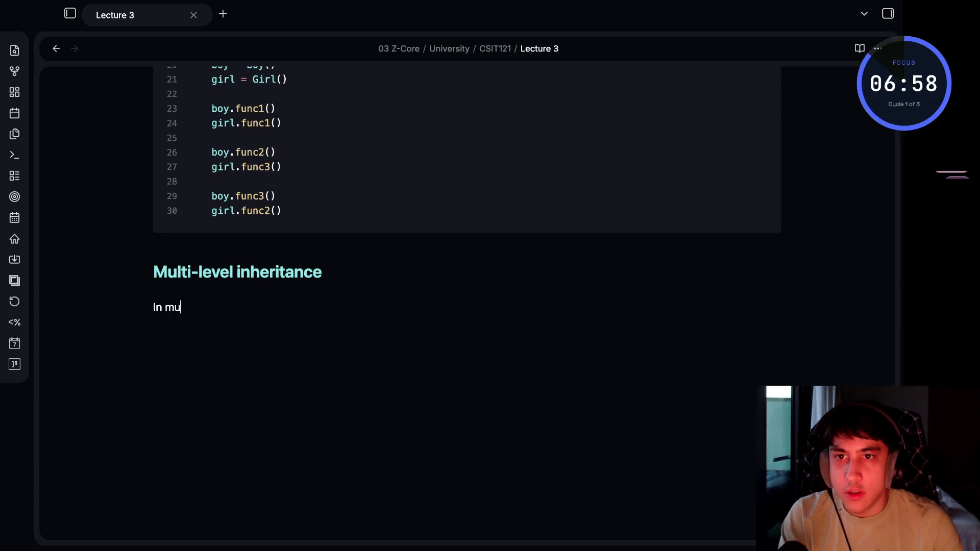
text(-lvel inherit)
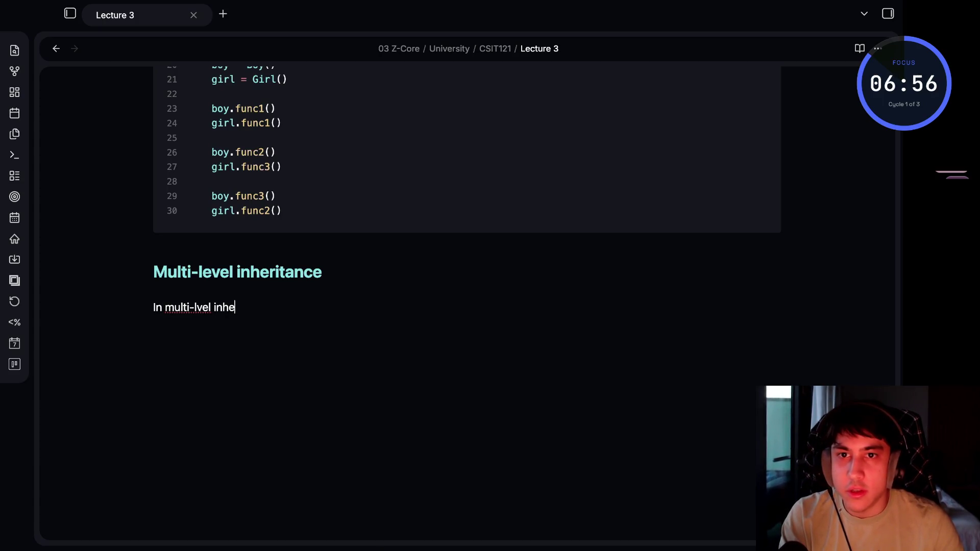
text(ance, we go bey)
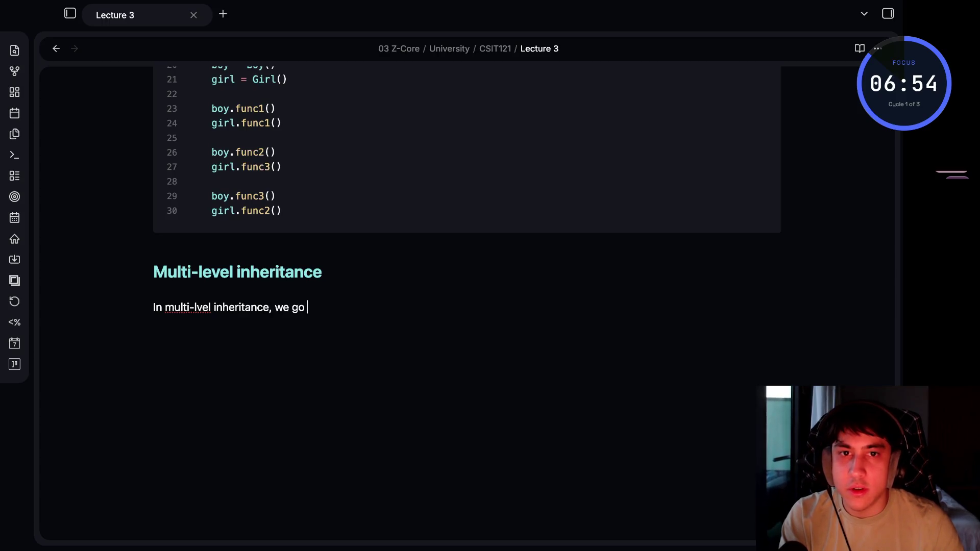
text(ond jus)
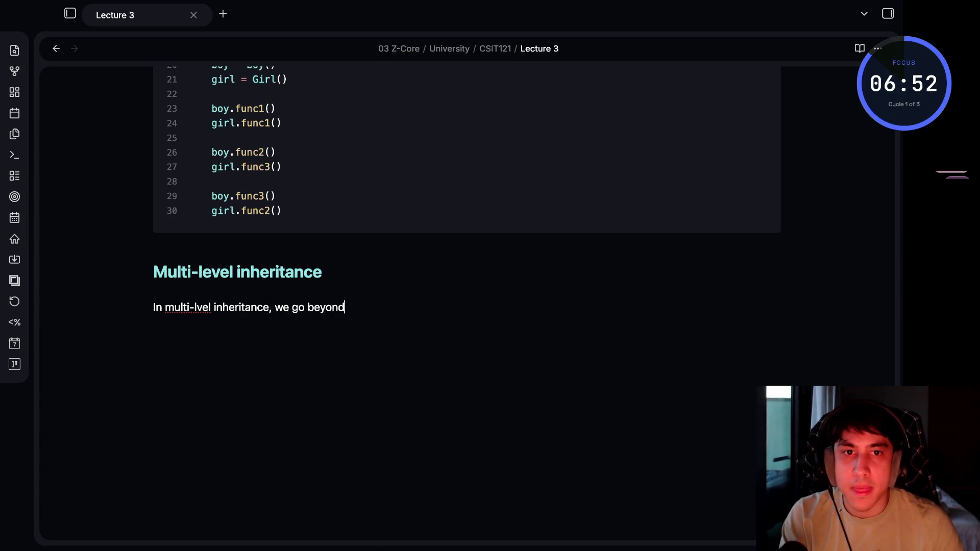
key(BackSpace)
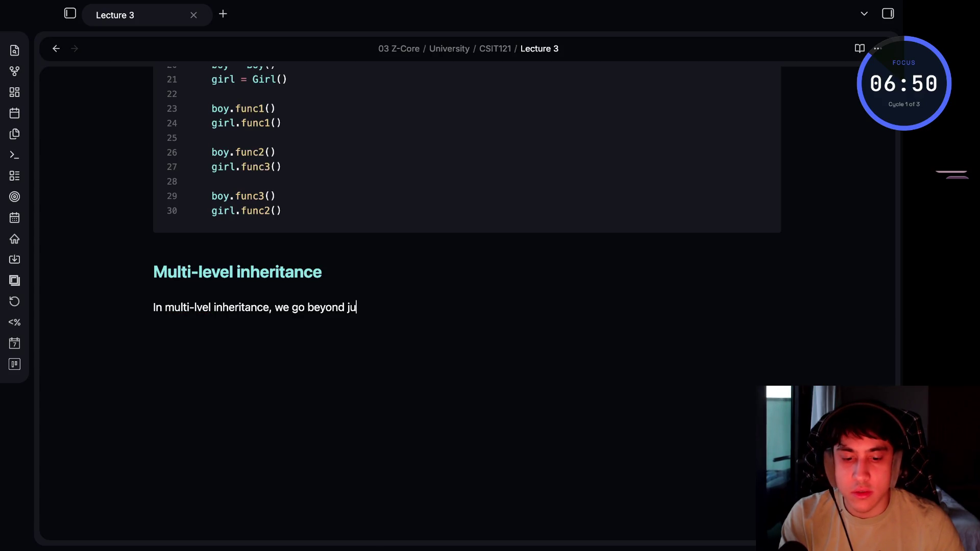
text(st a parent-)
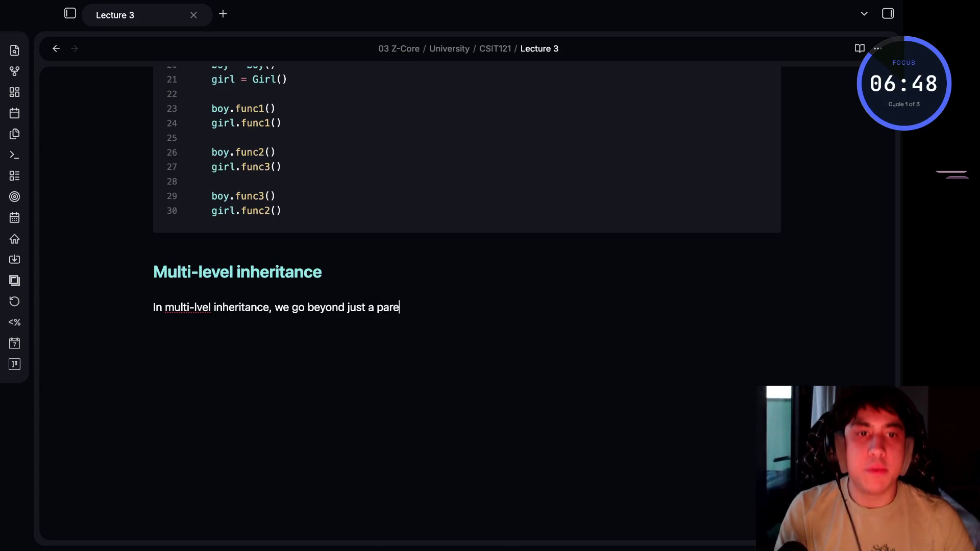
text(child relation.)
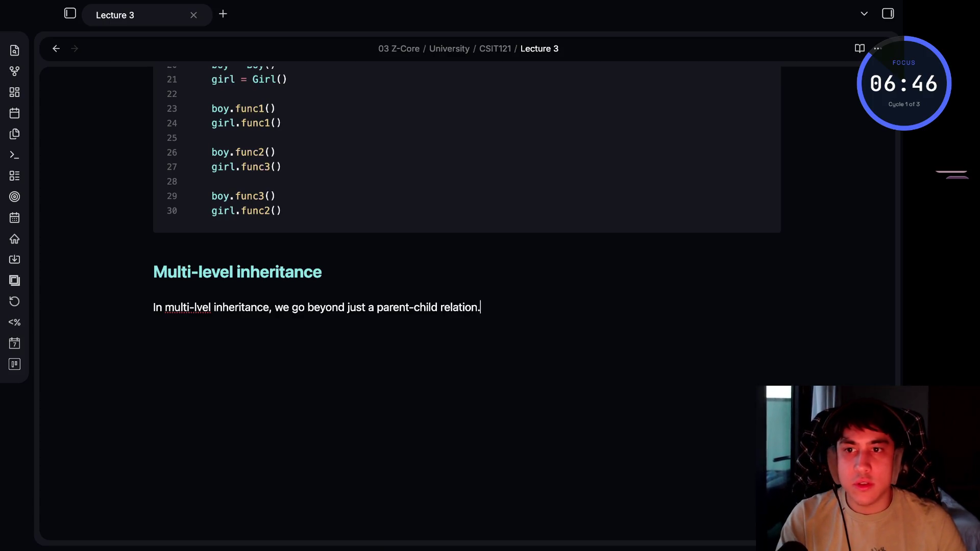
key(Return)
text(We)
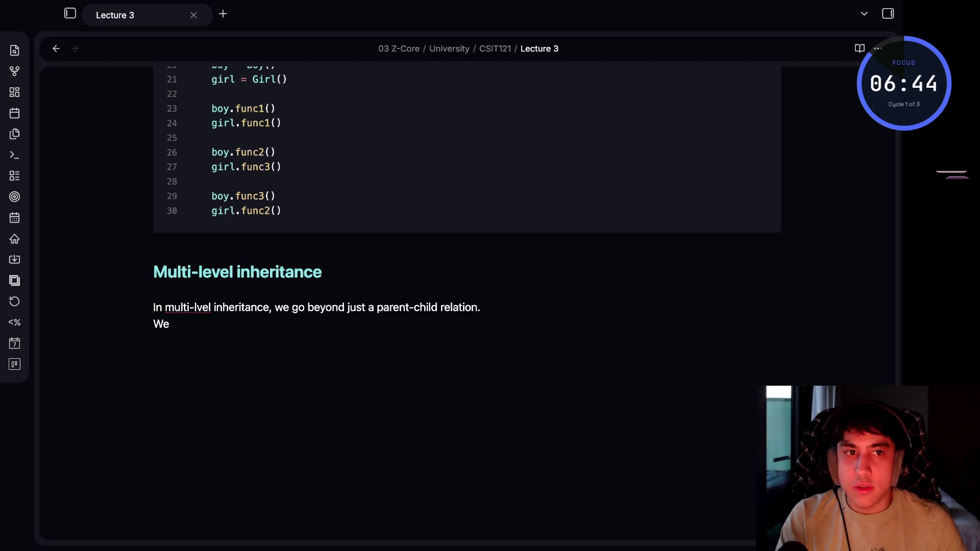
key(BackSpace)
key(BackSpace)
text(We introduce g)
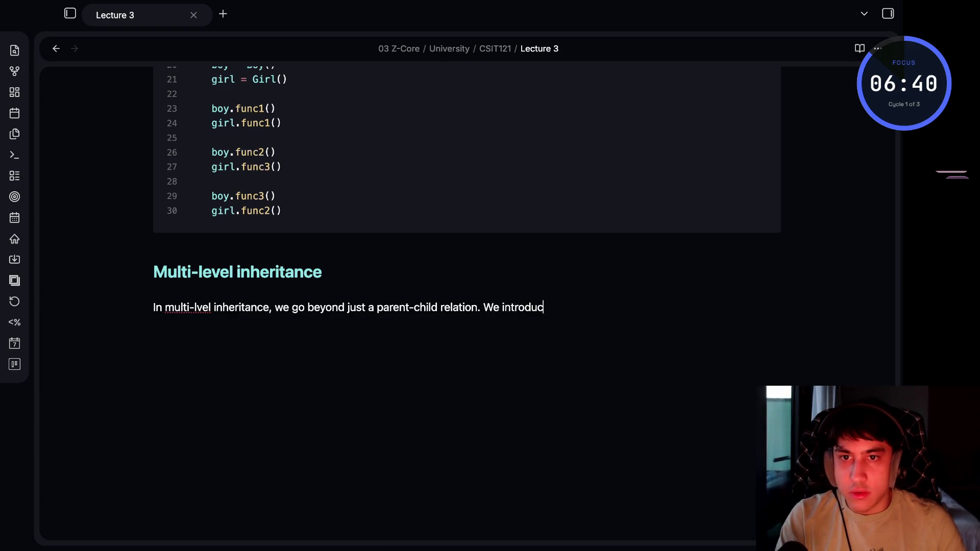
text(randhildren, grea)
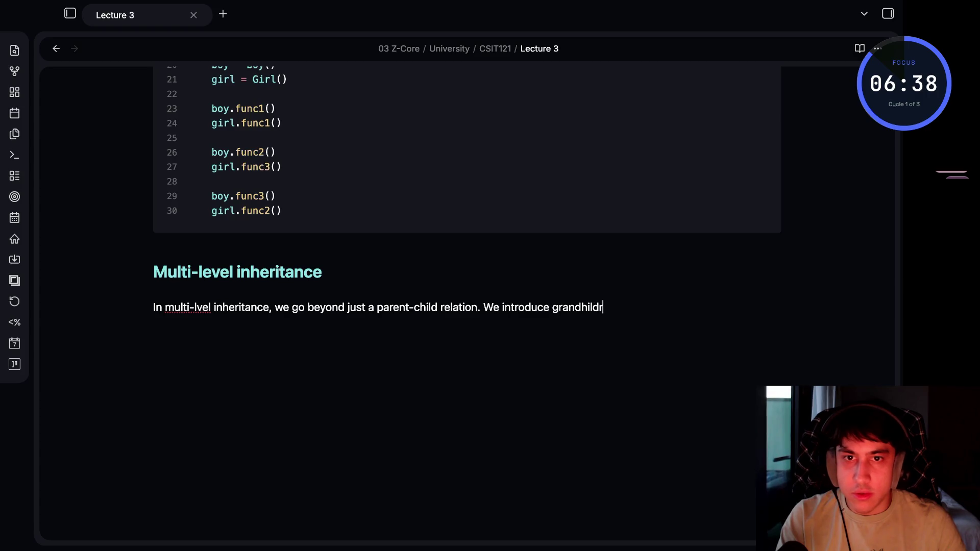
text(t-)
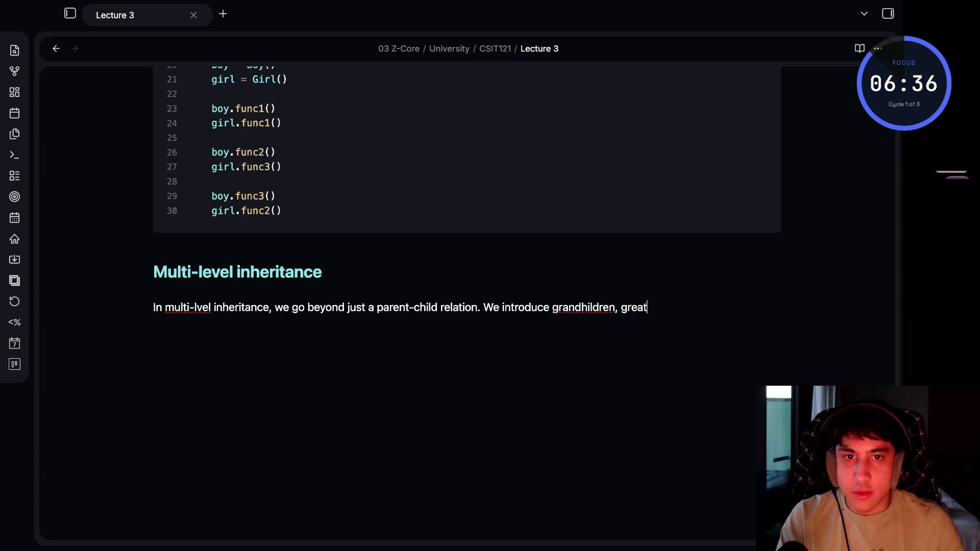
text(grandchild)
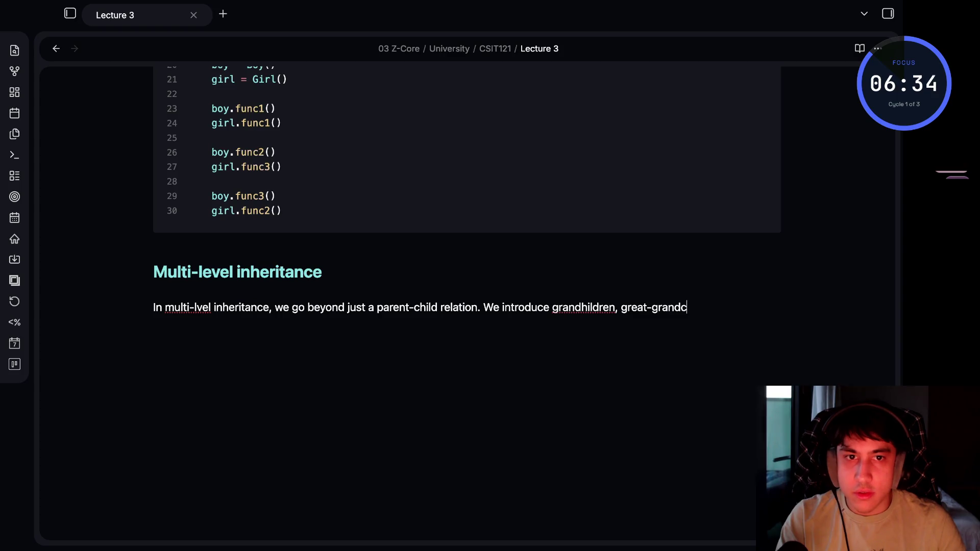
text(ren, grandp)
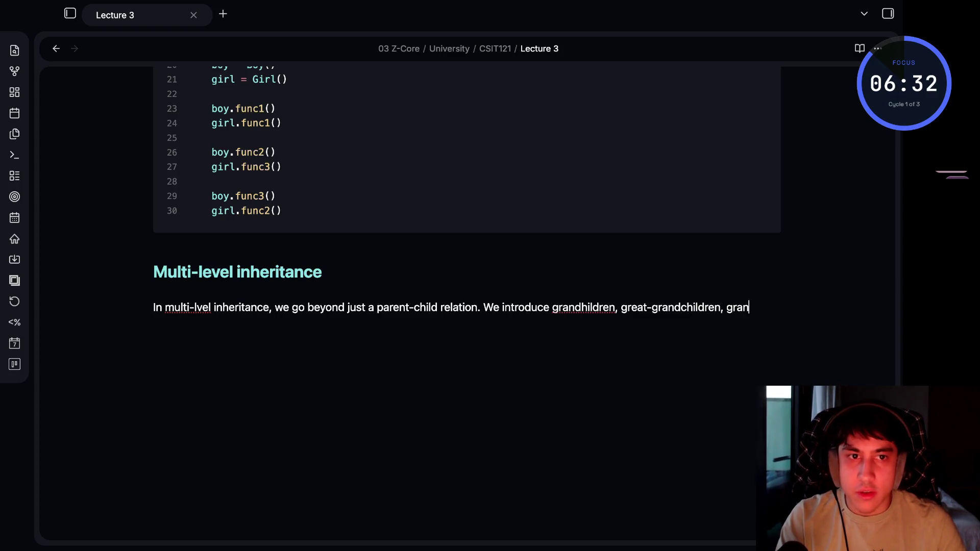
text(arents, )
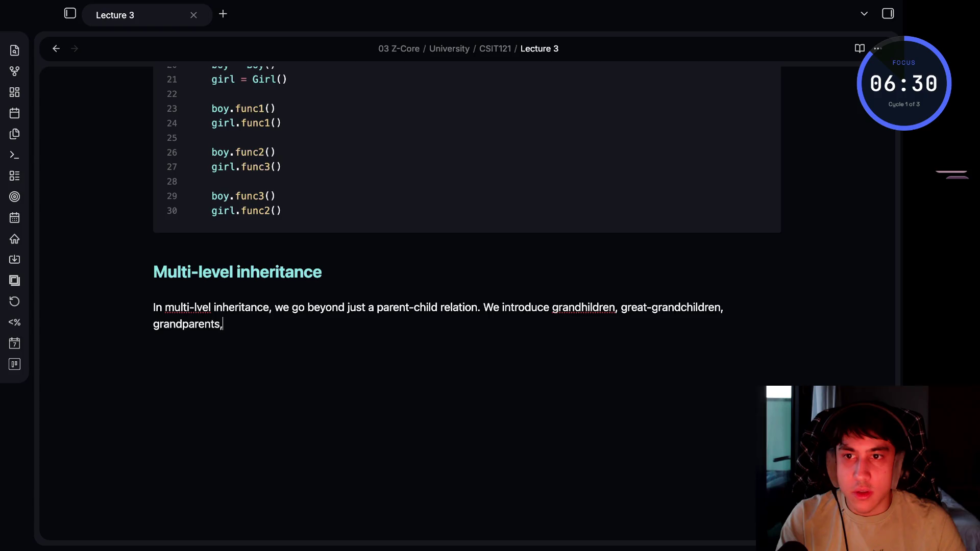
text(greate-gr)
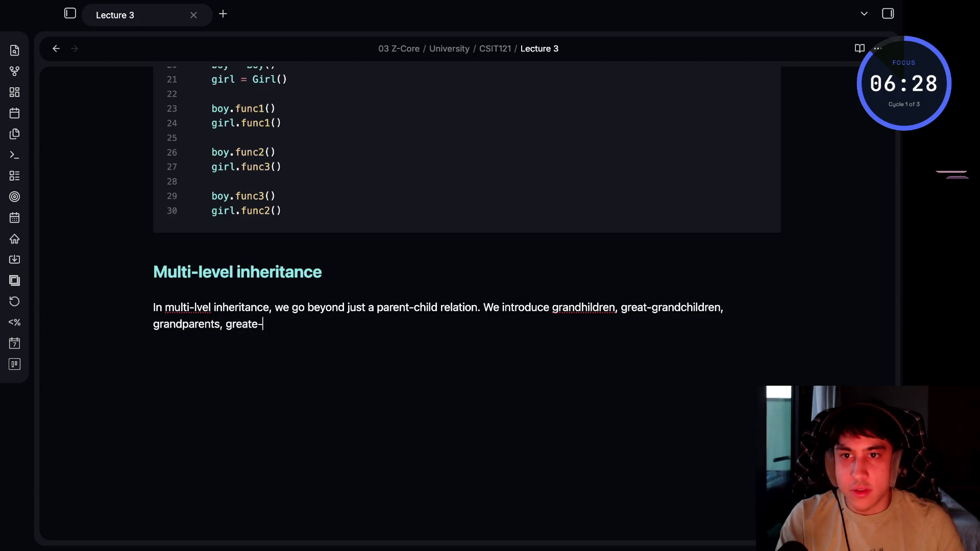
text(andparents,)
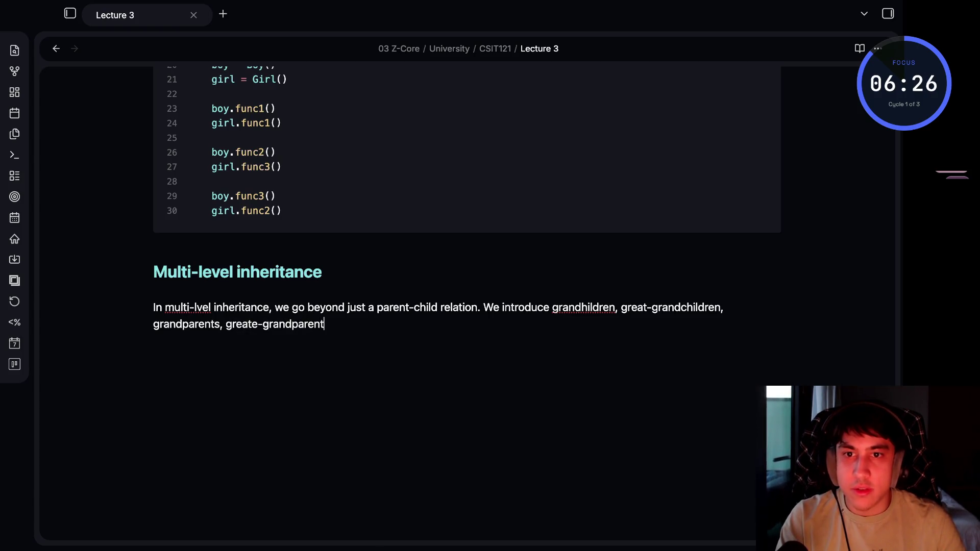
text( etc. We can have mul)
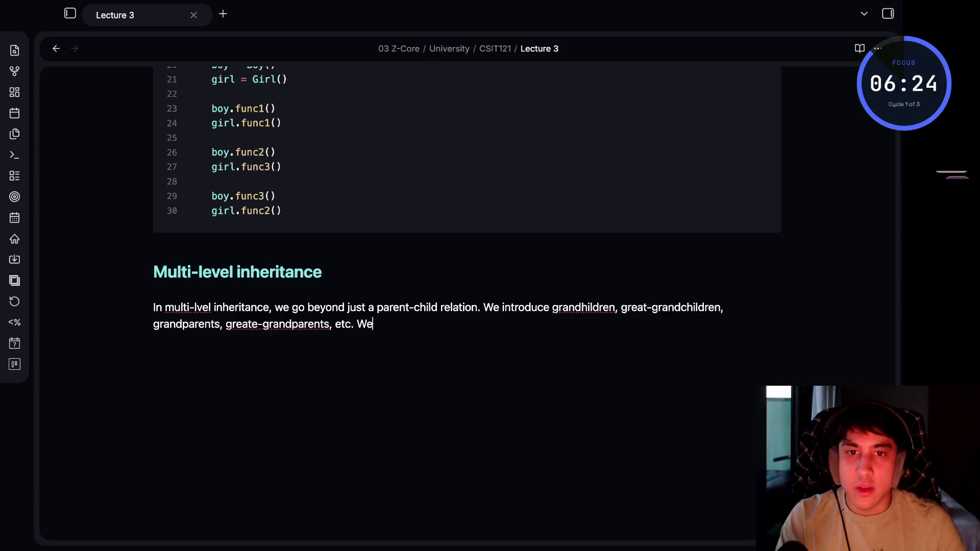
text(tiple levels whe)
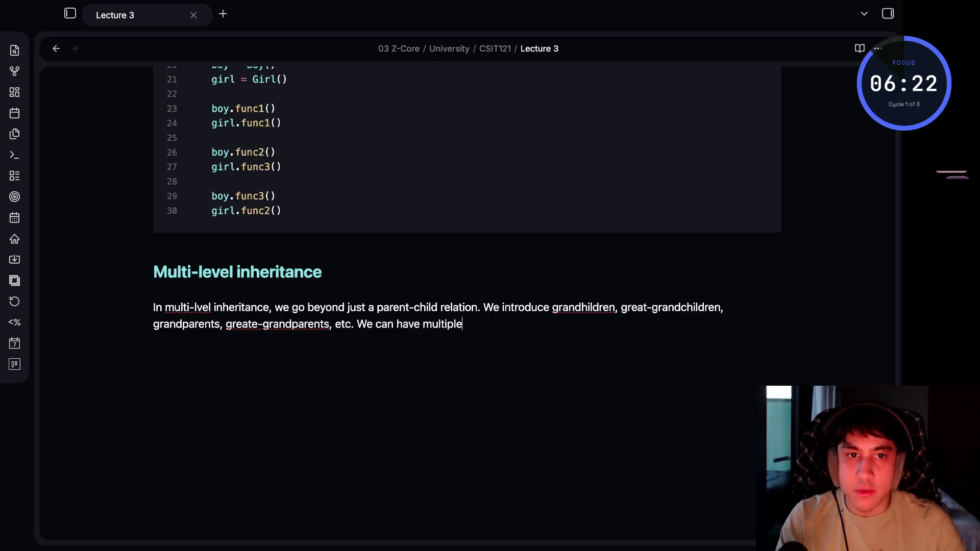
text(re the parent cla)
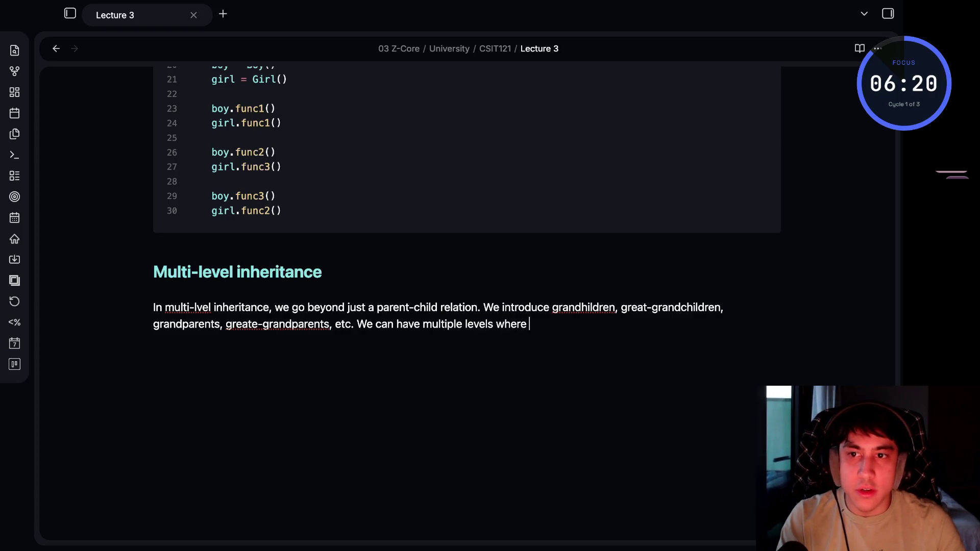
text(ss it)
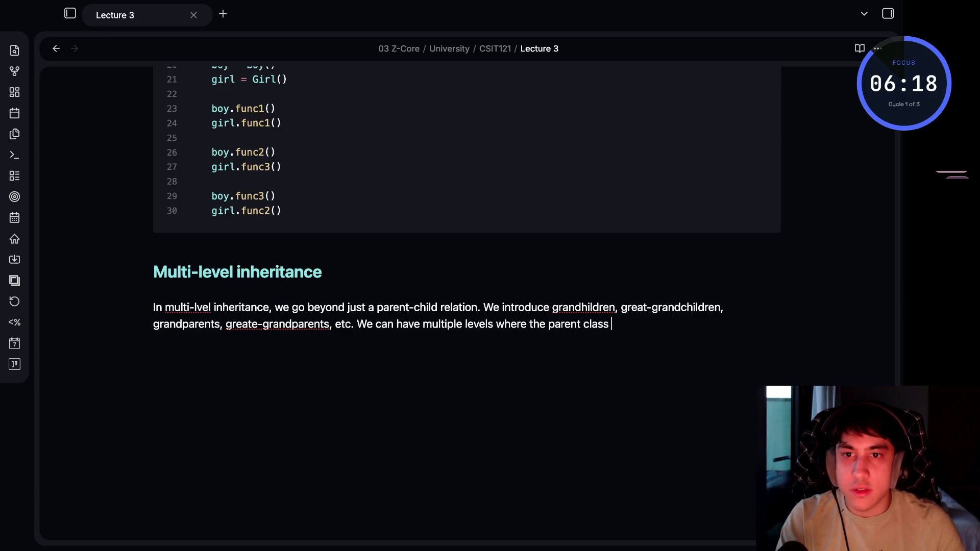
text(self is deri)
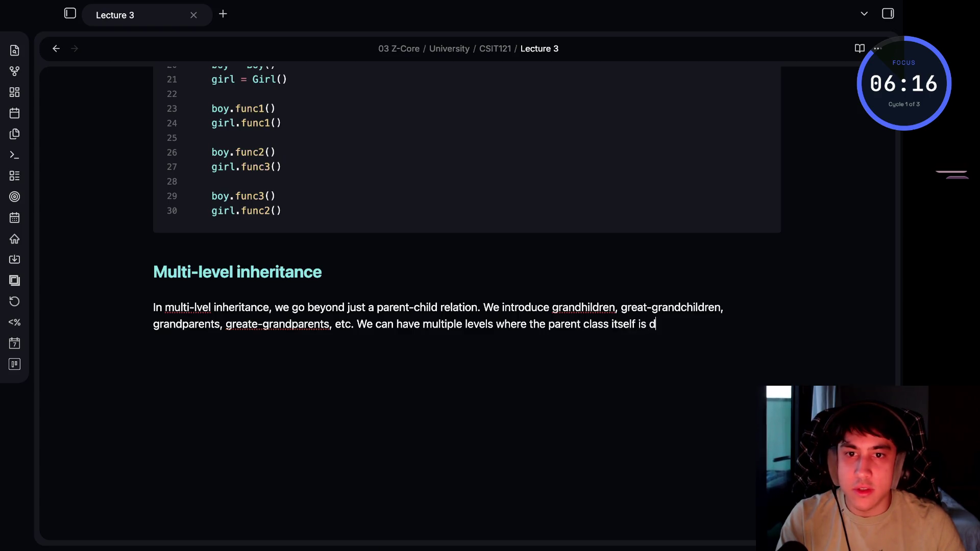
text(ved from another )
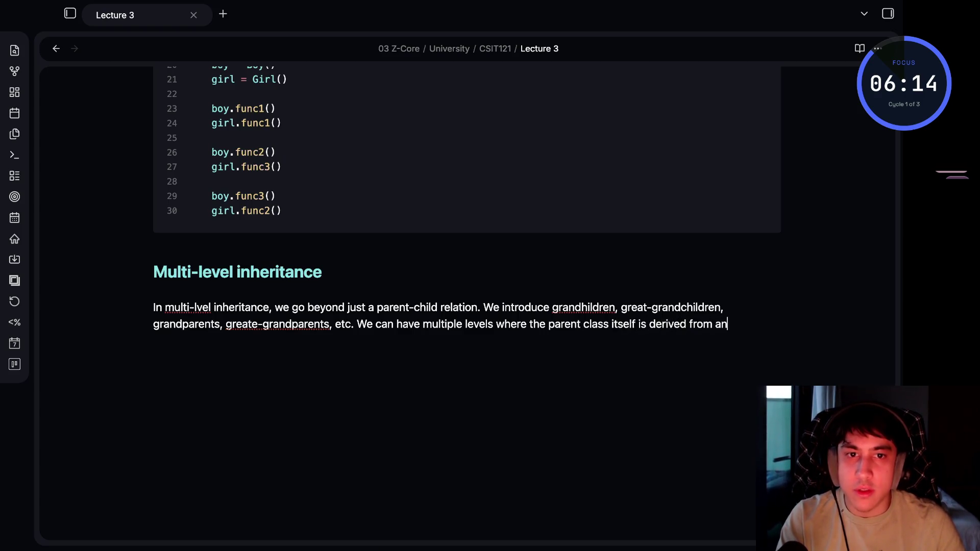
text(class)
Step: Correct the typos grandhildren, multi-lvel and greate-grandparents in the paragraph
click(581, 307)
text(d)
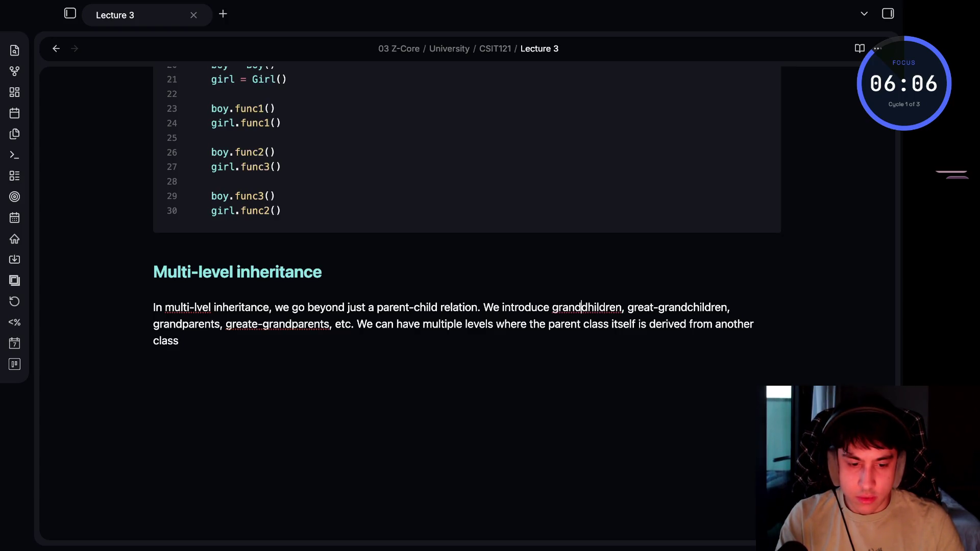
key(BackSpace)
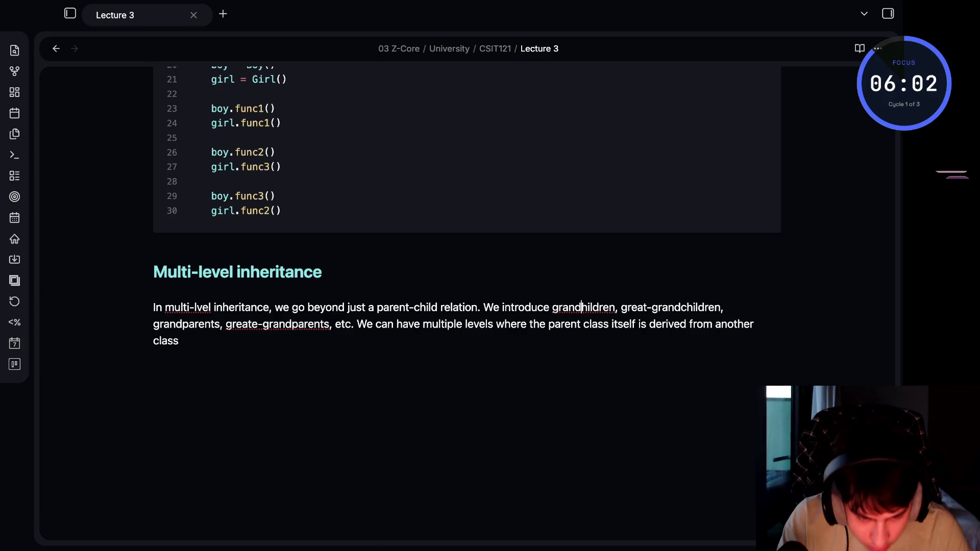
key(Right)
text(c)
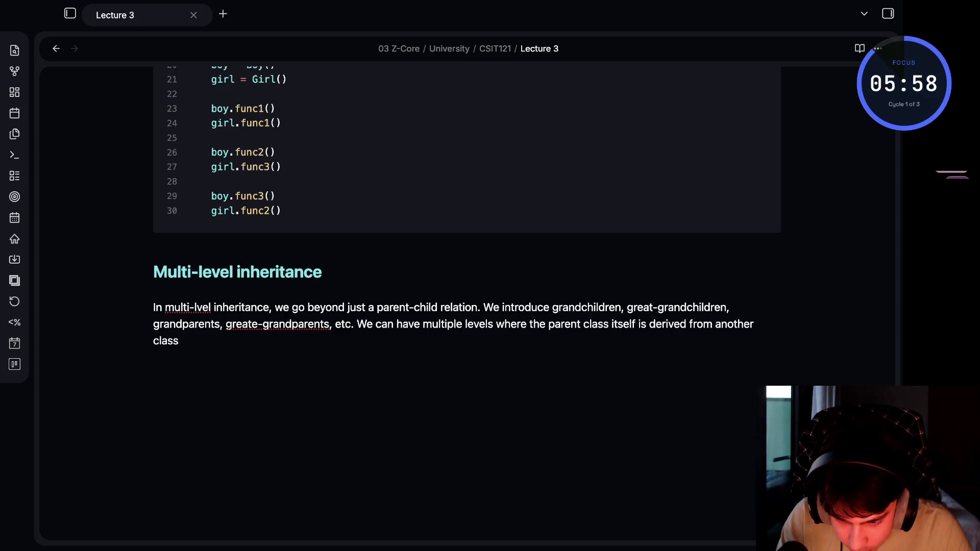
key(Left)
key(Left)
key(Left)
text(e)
click(228, 307)
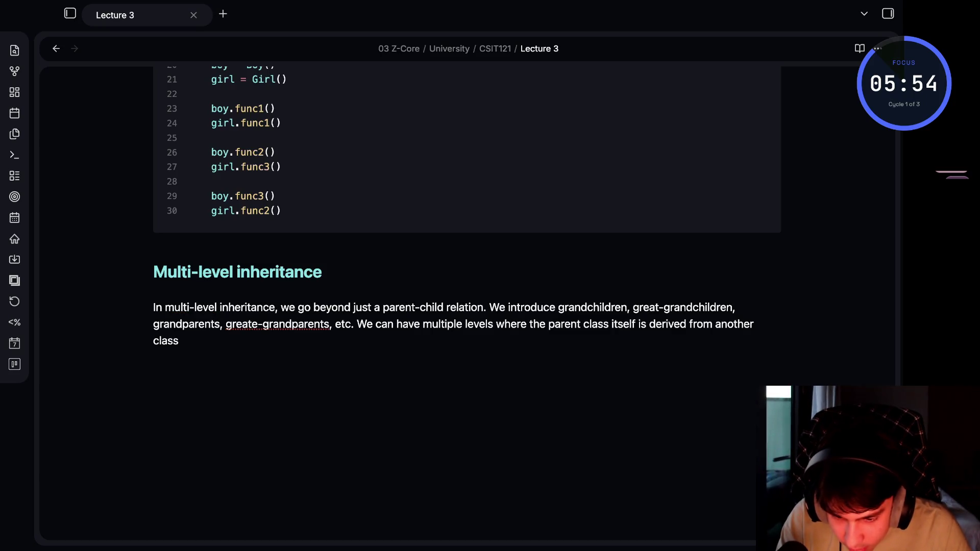
key(BackSpace)
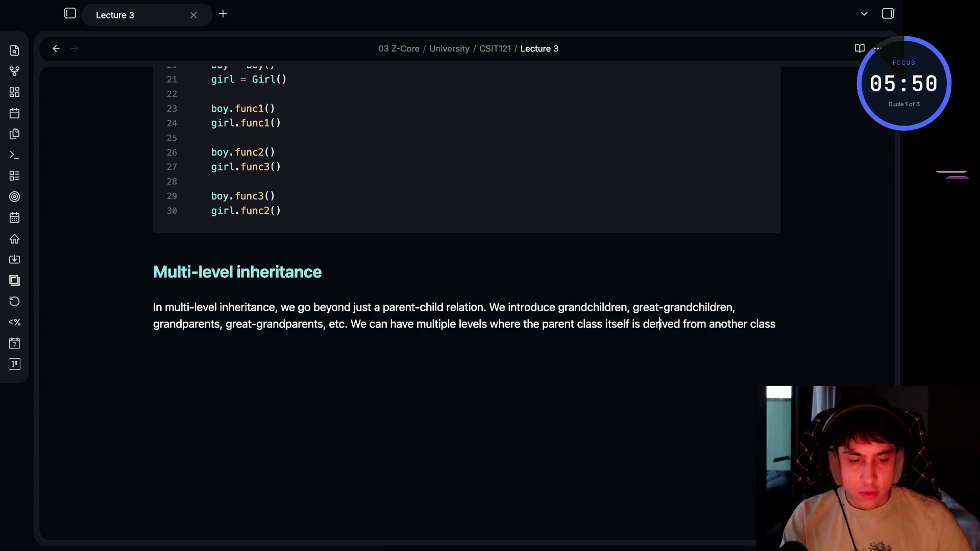
Step: Paste the Grandparent–Parent–Child diagram image at the paragraph's end after 'class'
double_click(661, 324)
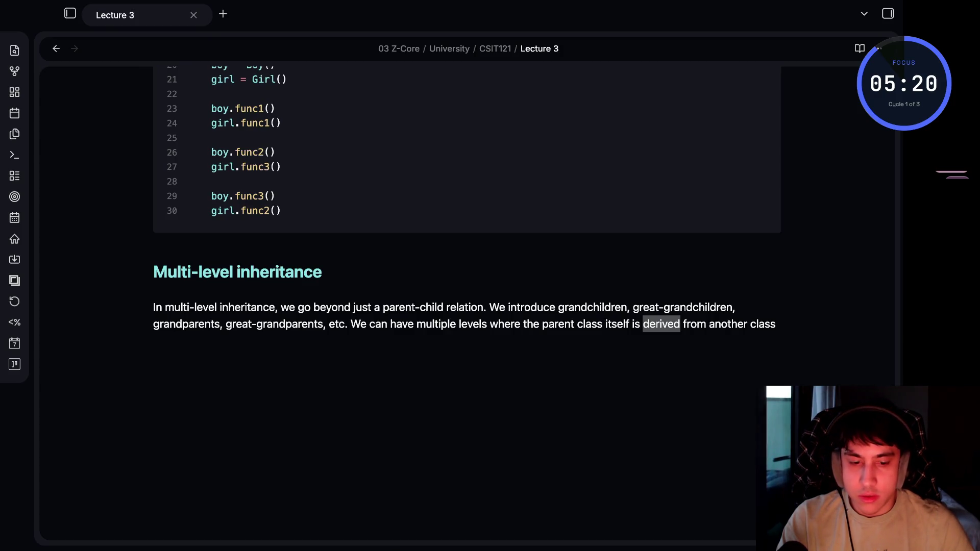
click(776, 324)
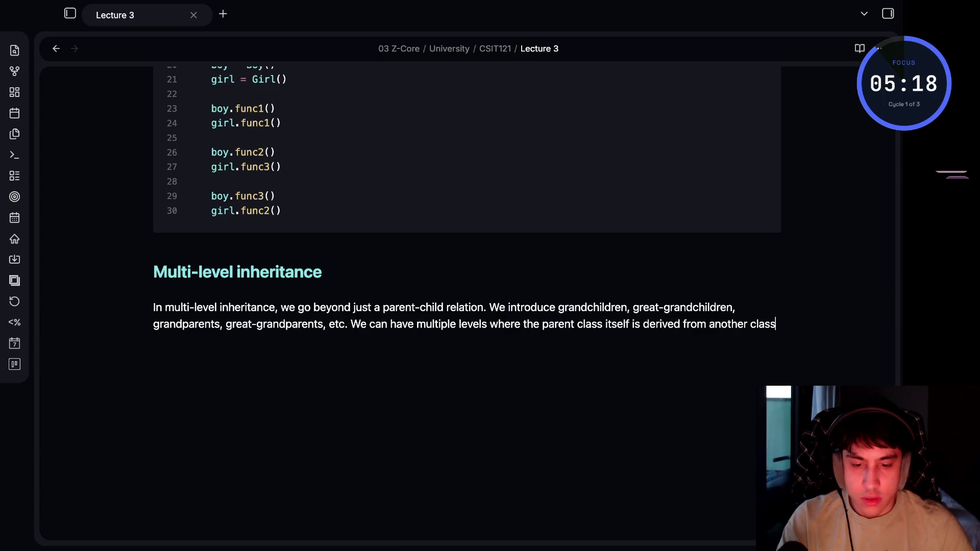
scroll(467, 199, down, 2)
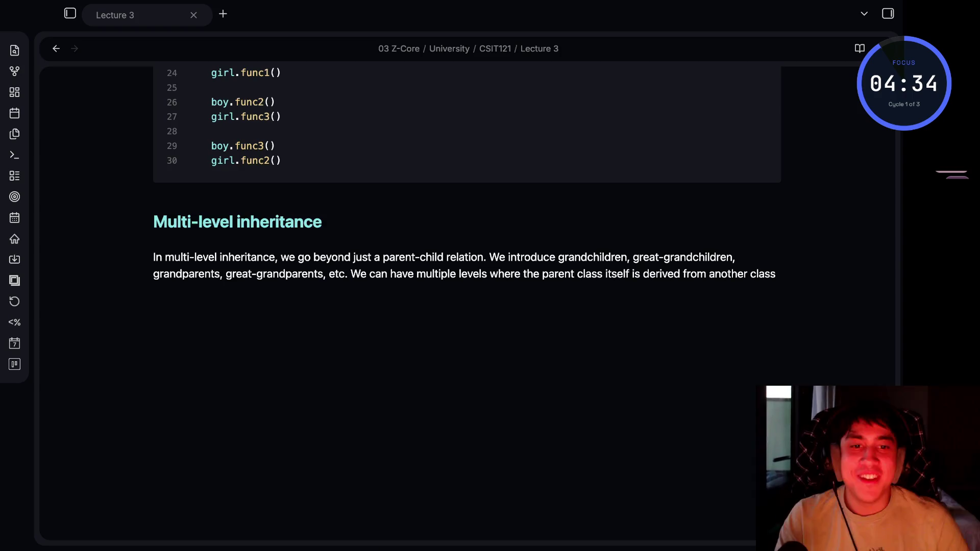
click(776, 275)
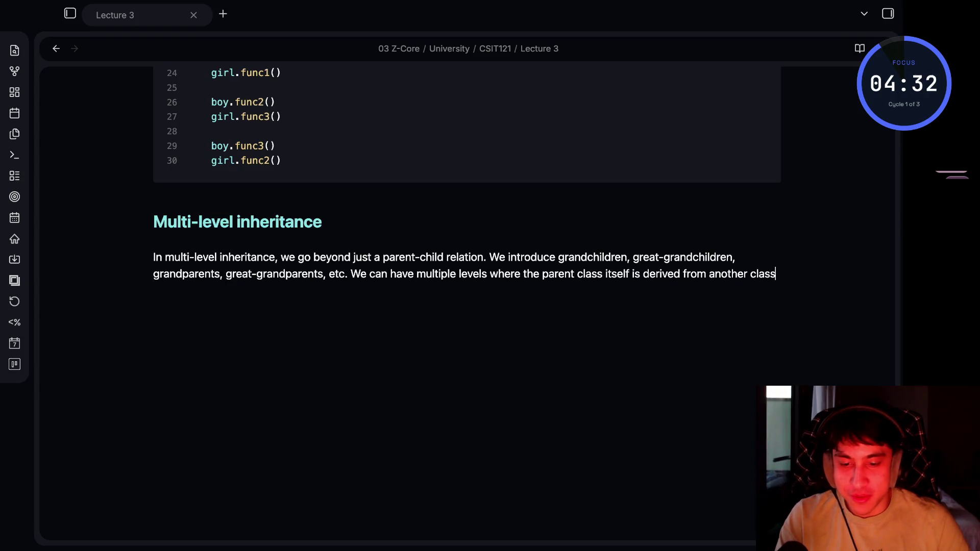
key(ctrl+v)
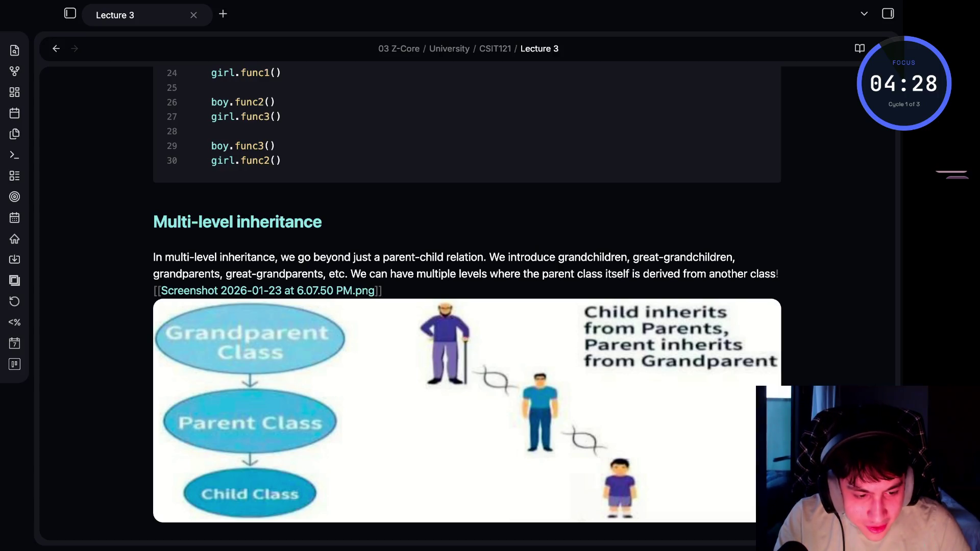
Step: Move the diagram embed onto its own line below the Multi-level inheritance paragraph
click(776, 274)
key(Return)
key(Return)
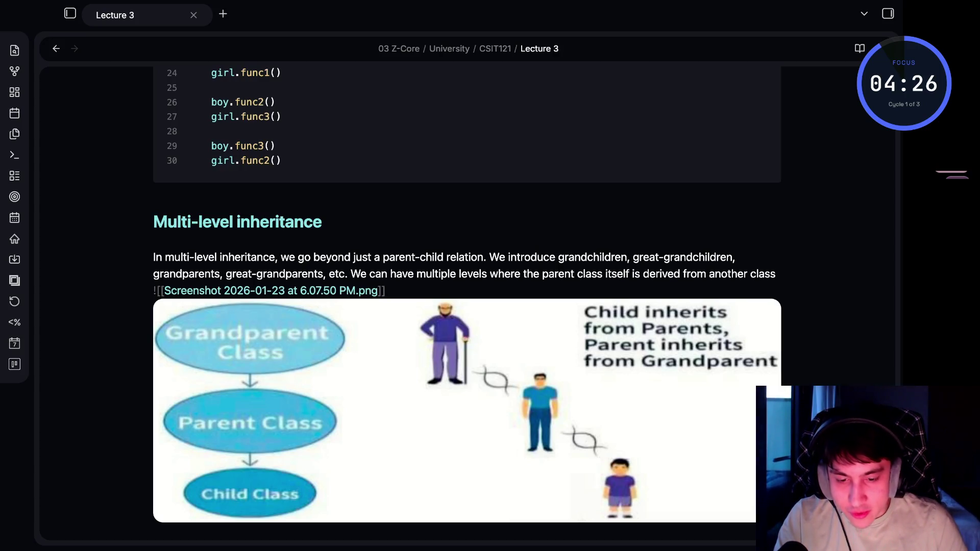
key(Up)
scroll(467, 306, down, 3)
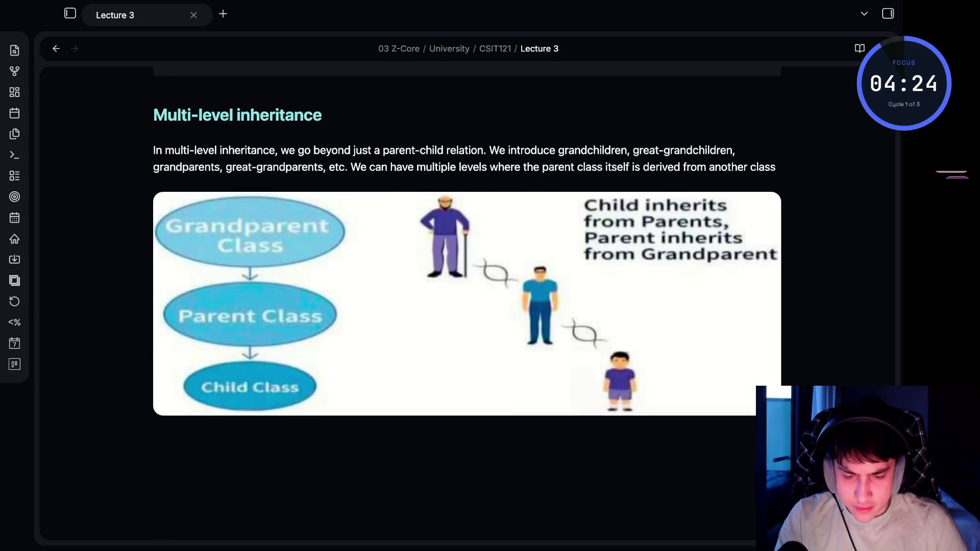
click(387, 184)
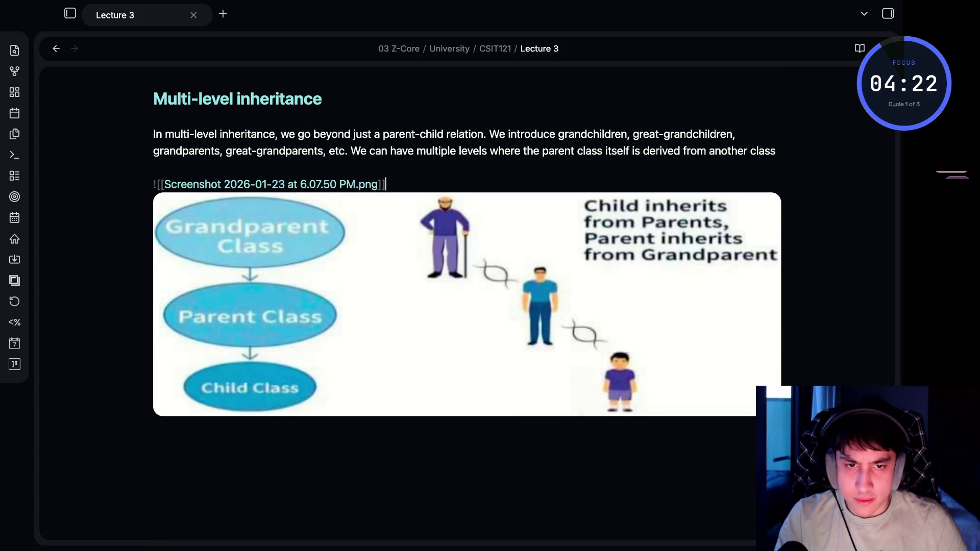
Step: Switch from Obsidian to the Warp terminal
key(super+Tab)
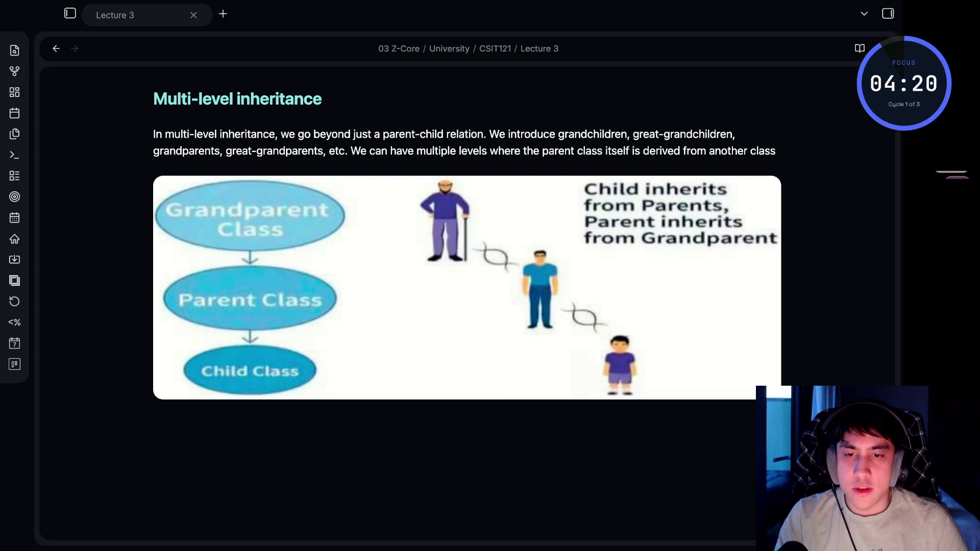
key(super+Tab)
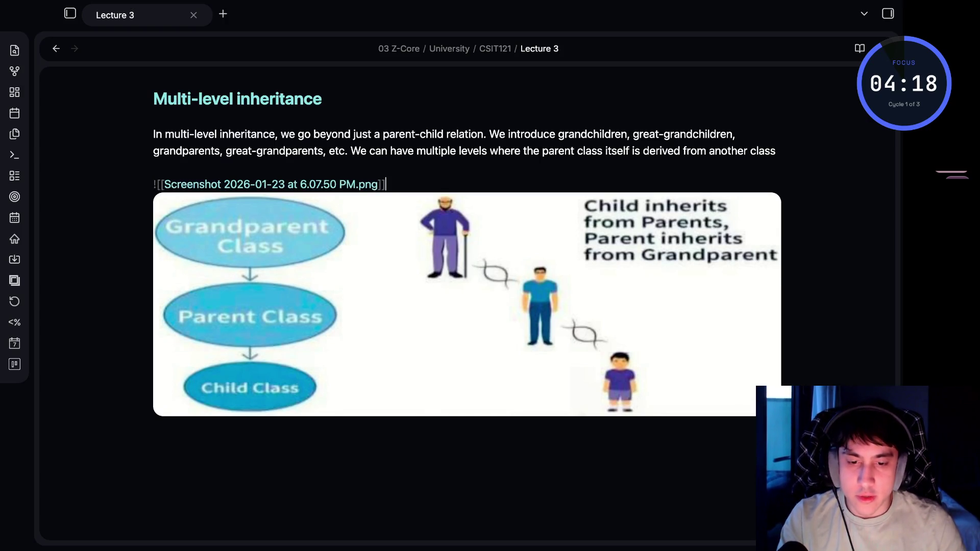
key(super+Tab)
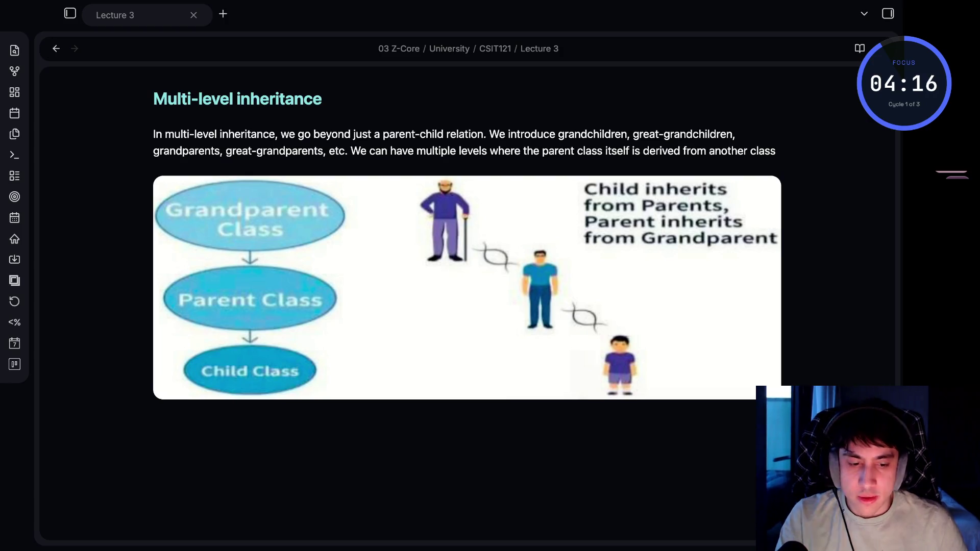
key(super+Tab)
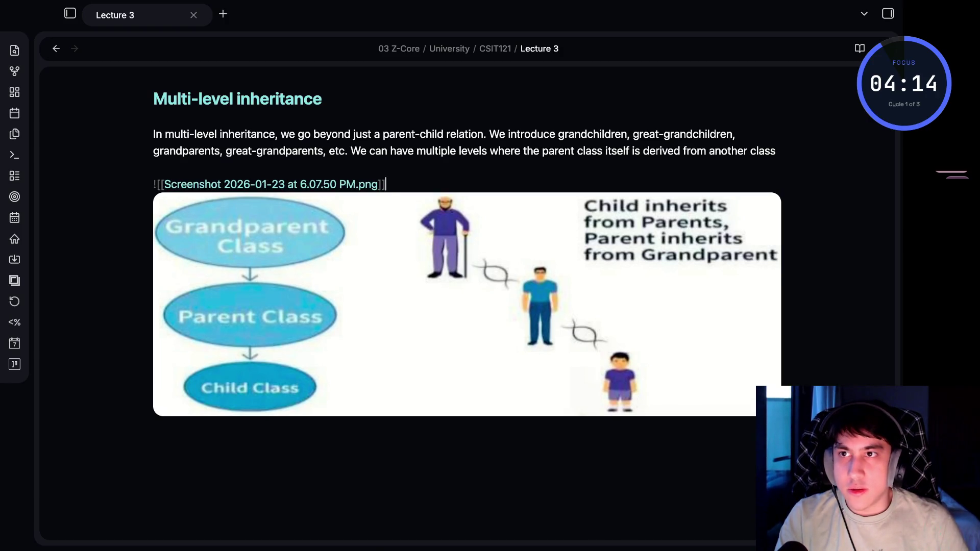
key(super+Tab)
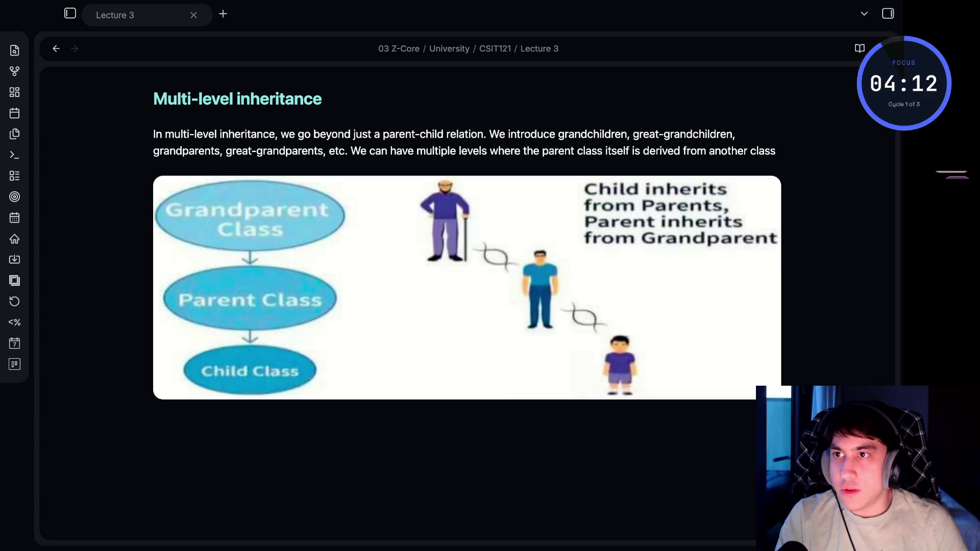
key(super+Tab)
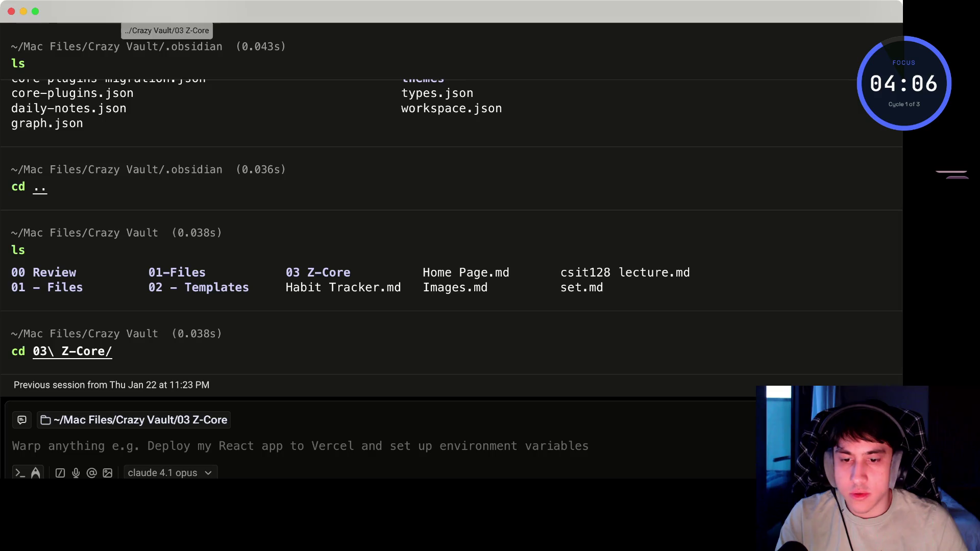
Step: Maximise Warp, briefly launch and quit Neovim, then list the 03 Z-Core folder
double_click(154, 12)
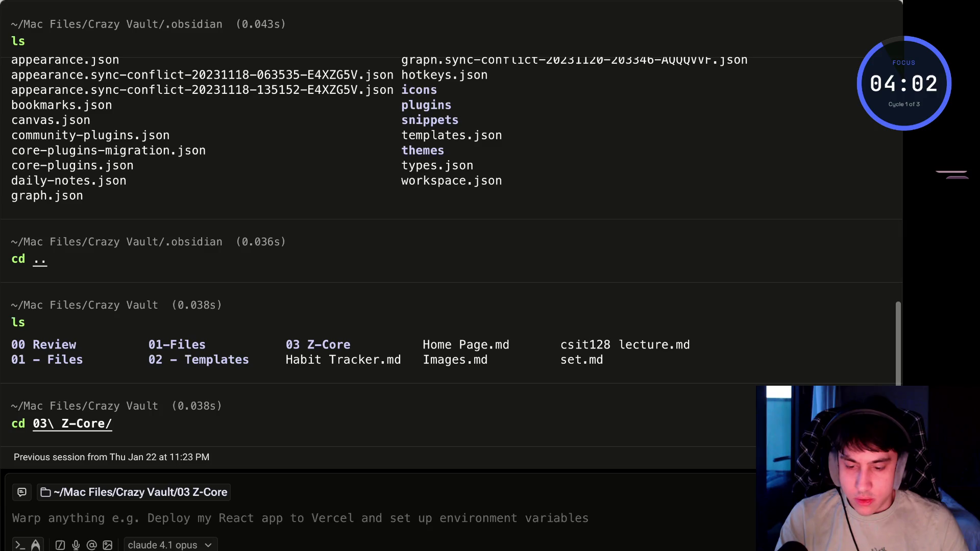
text(cd ~)
key(Return)
text(nvim)
key(Return)
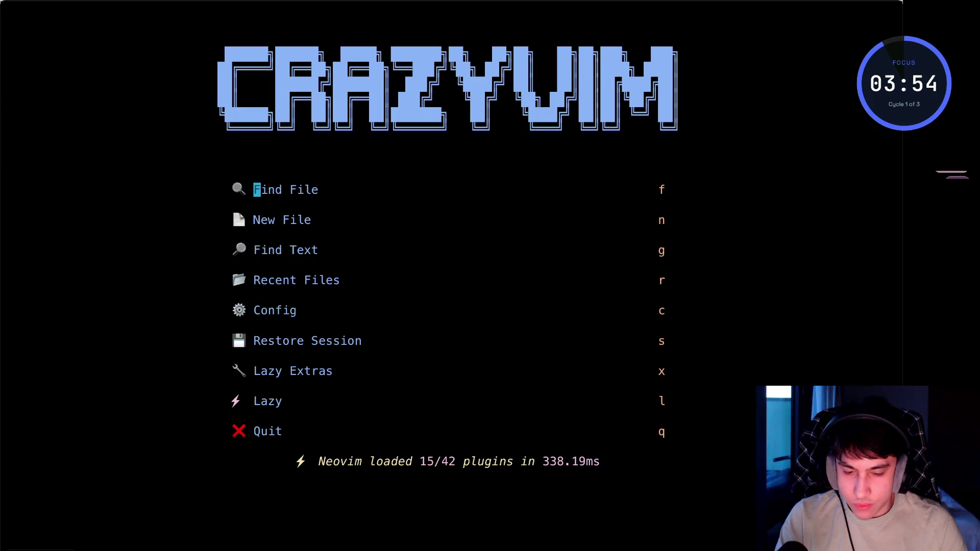
text(:q)
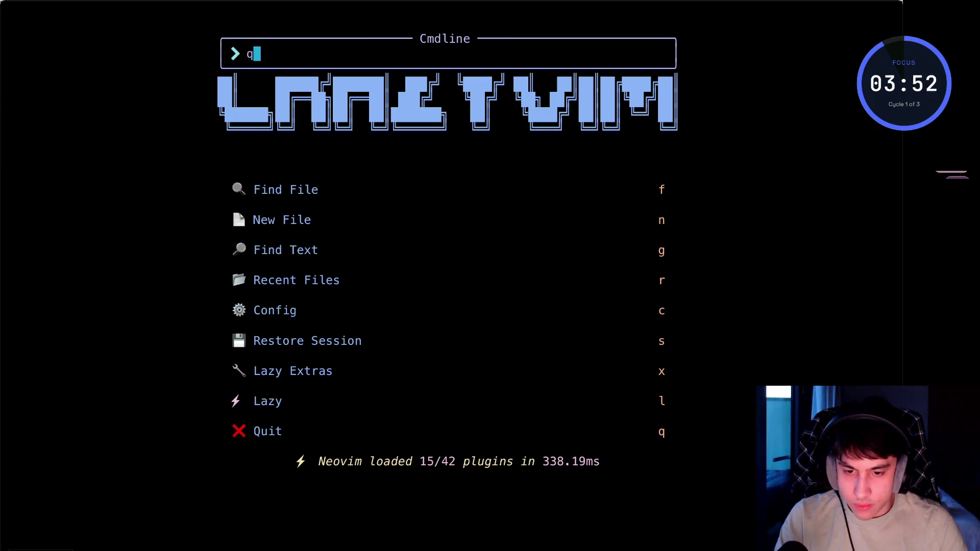
key(Return)
text(cd )
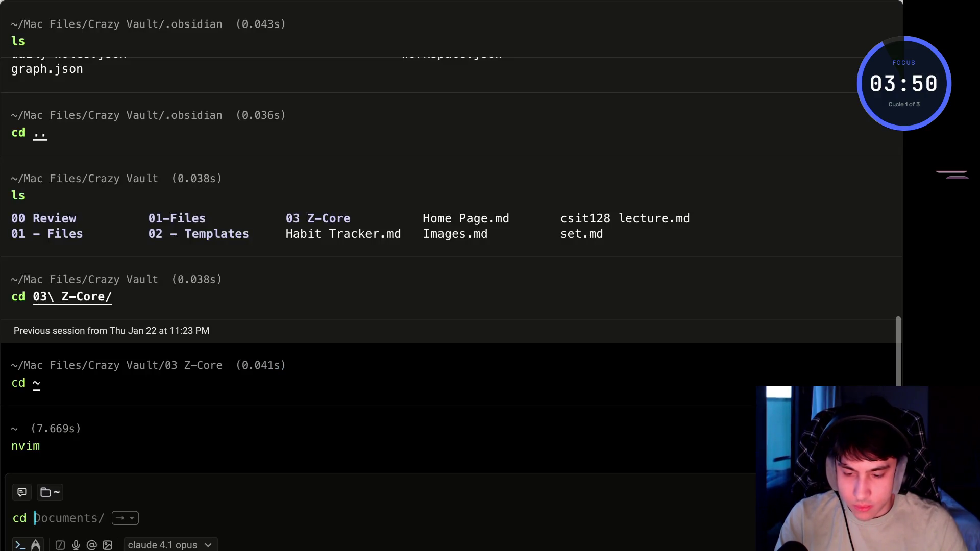
text(-)
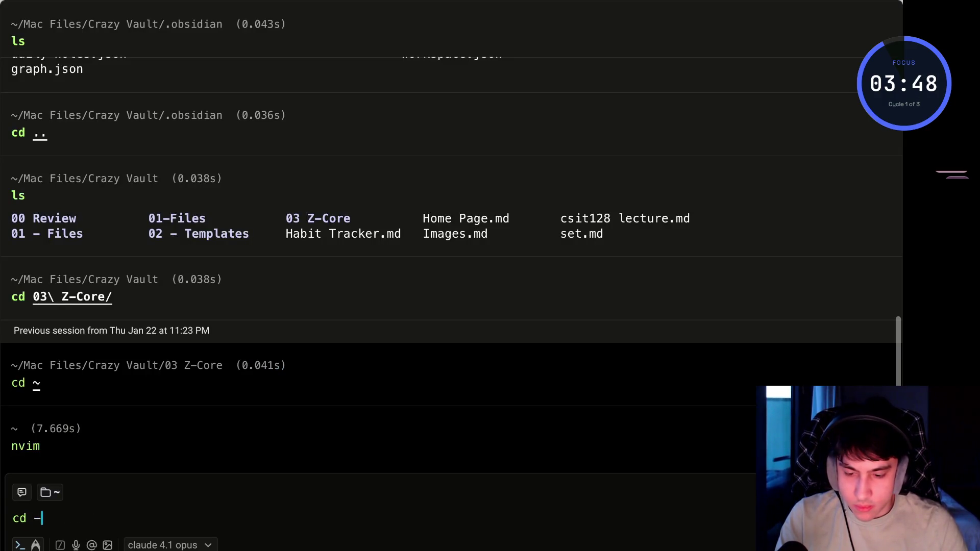
key(Return)
text(ls)
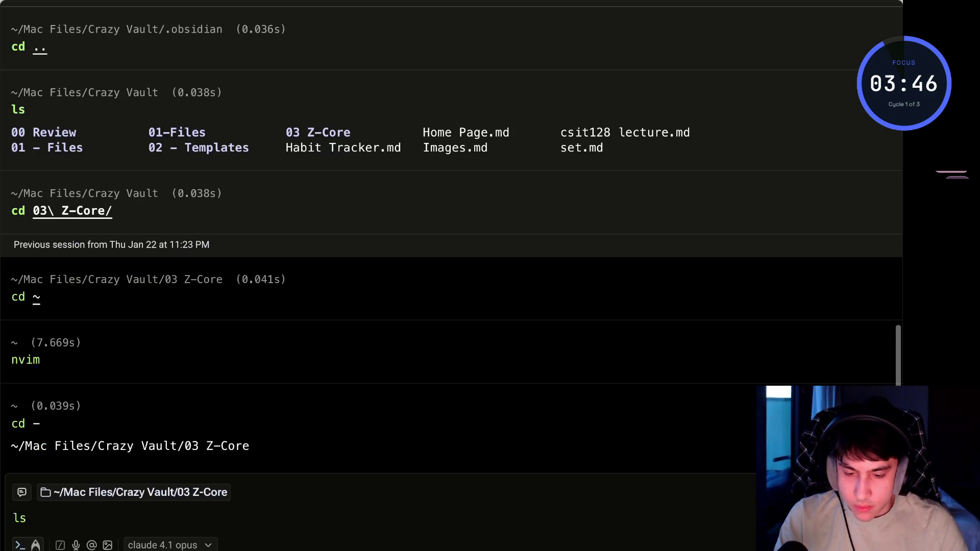
key(Return)
Step: Enter the University folder and list its contents
text(cd University/)
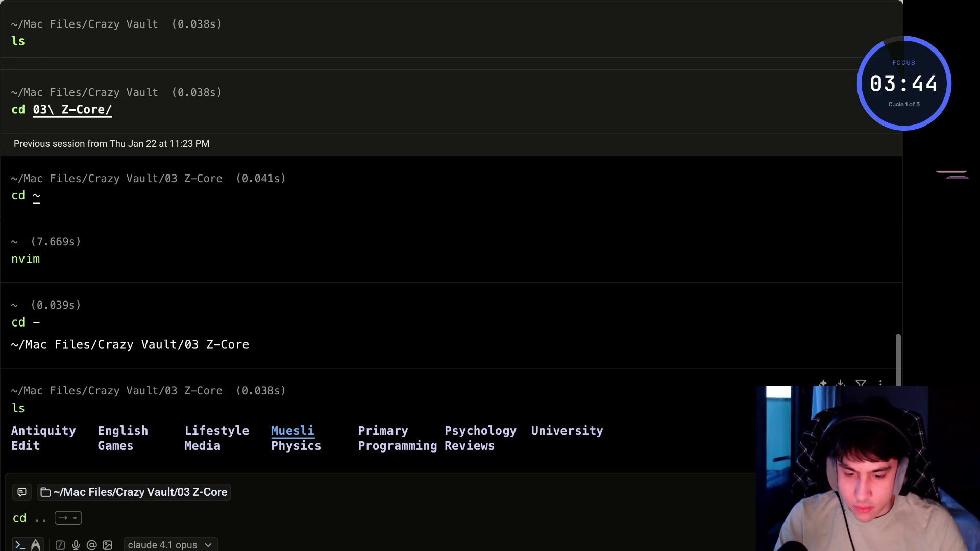
key(Return)
text(cd University/)
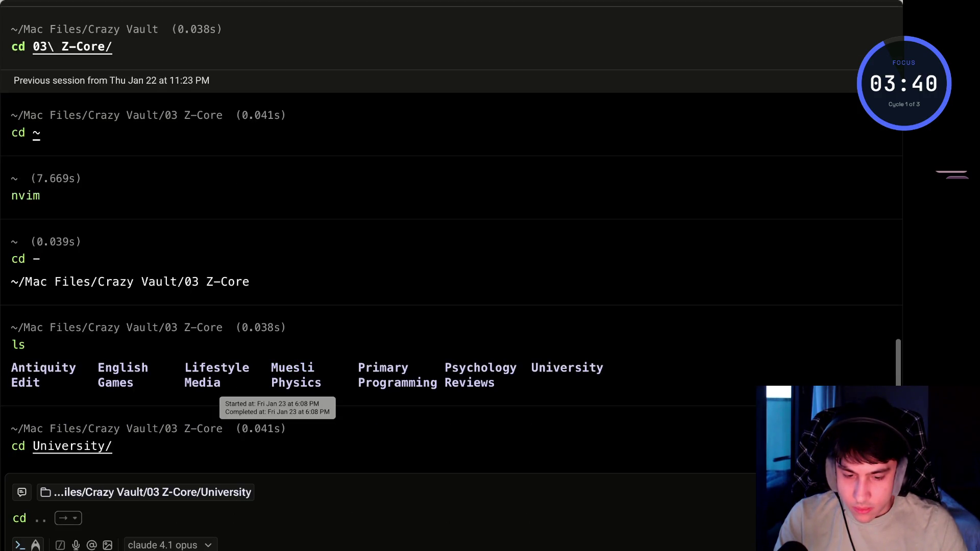
key(BackSpace)
text(ls)
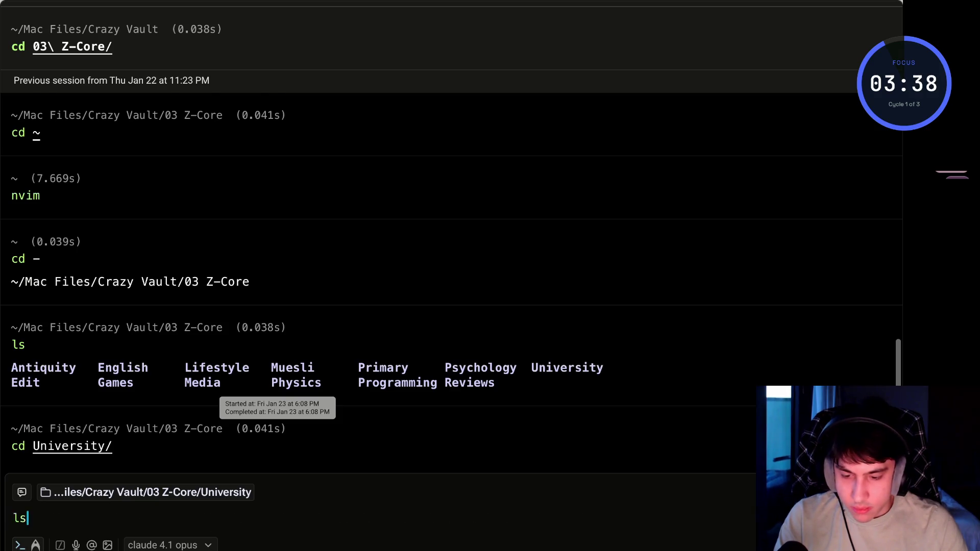
key(Return)
Step: Enter the CSIT121 folder, list it, and open 3.py with nvim 3.py
text(cd Csit)
key(Tab)
key(Tab)
key(Tab)
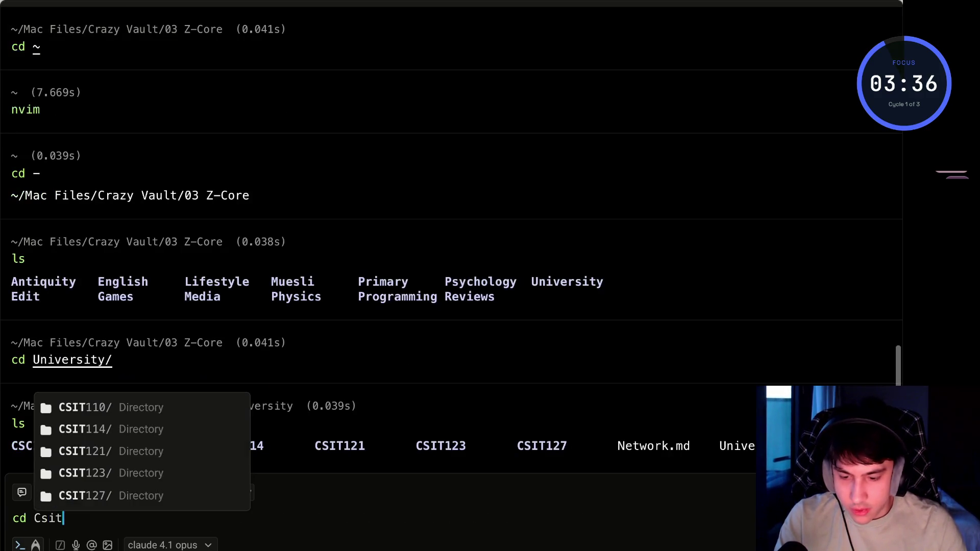
key(Tab)
key(Tab)
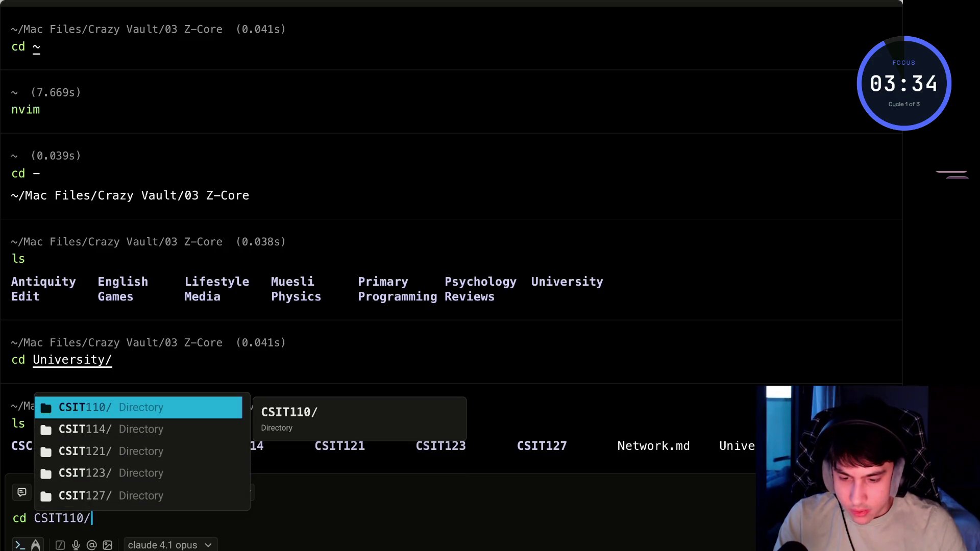
key(Tab)
key(Tab)
key(Return)
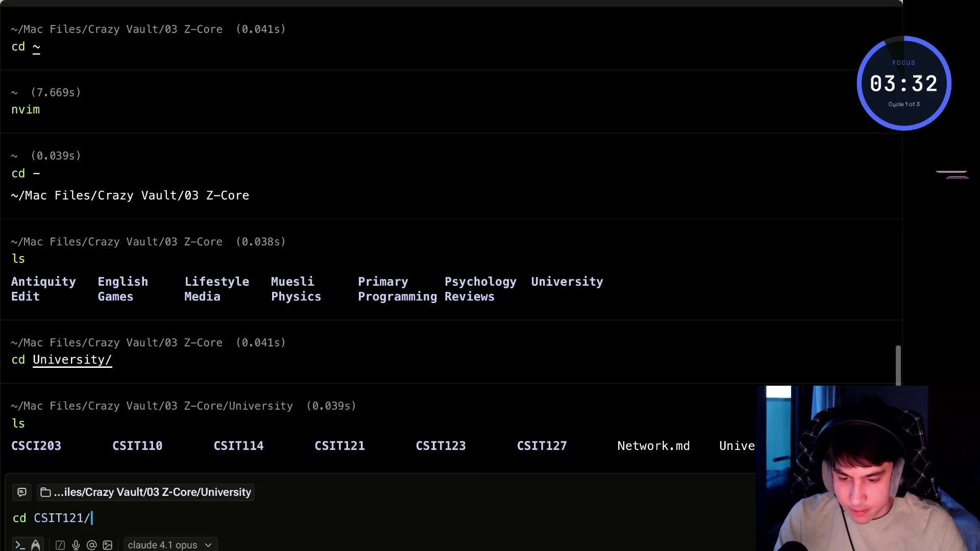
key(Return)
text(ls)
key(Return)
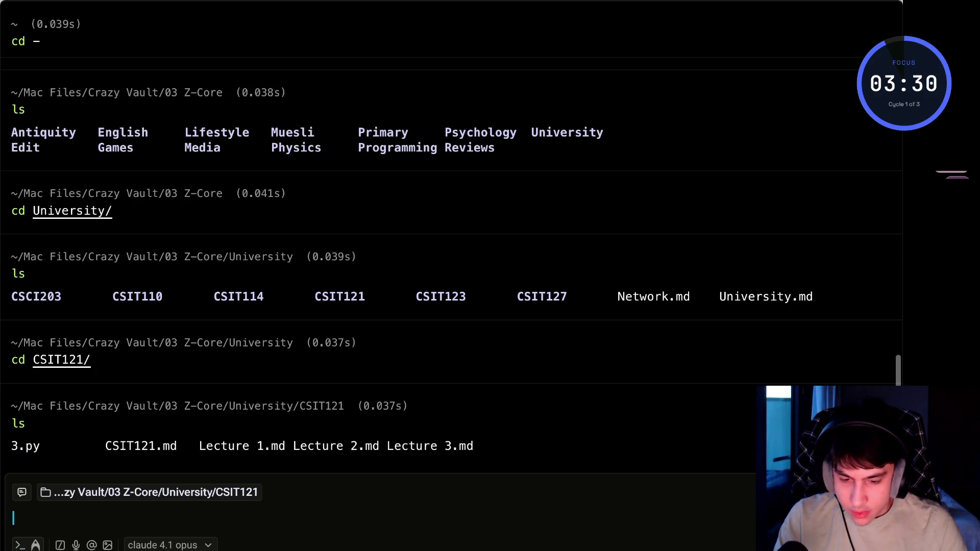
text(nvim)
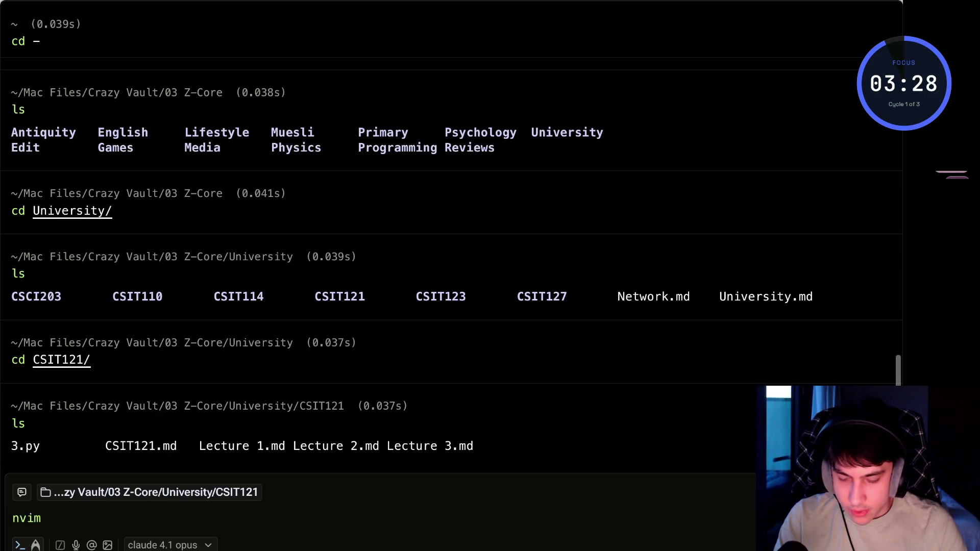
key(BackSpace)
key(BackSpace)
key(BackSpace)
text(nvim 3.py)
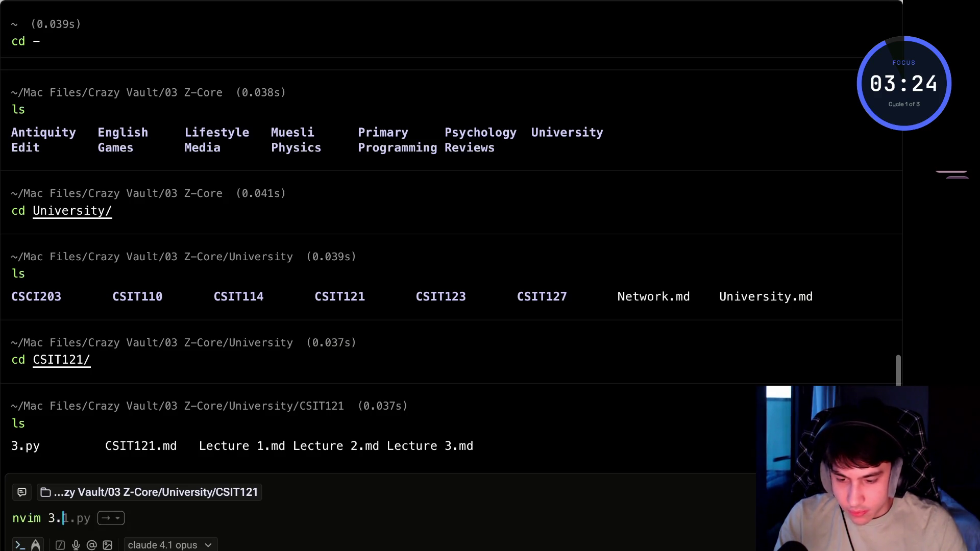
key(Return)
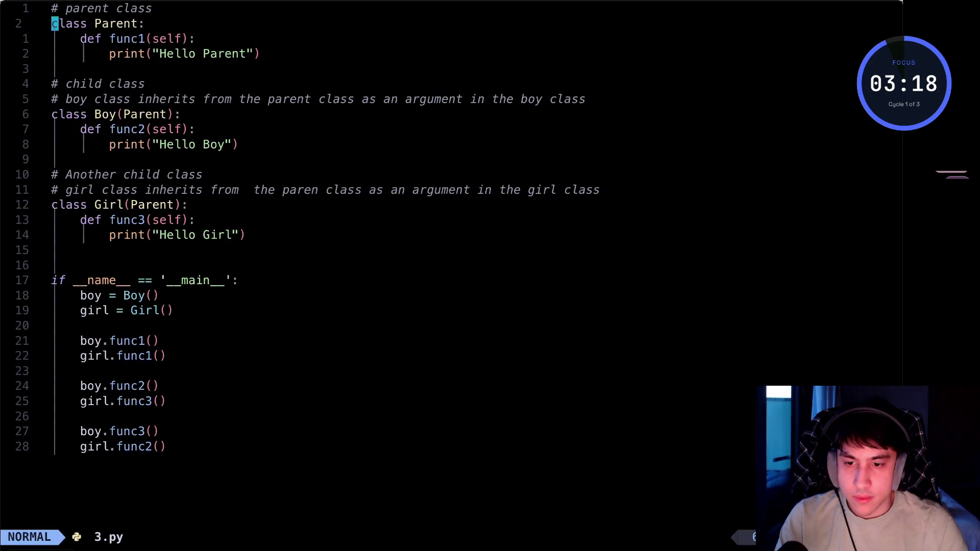
Step: Delete all existing code in 3.py and enter insert mode
key(shift+v)
key(shift+g)
key(d)
key(i)
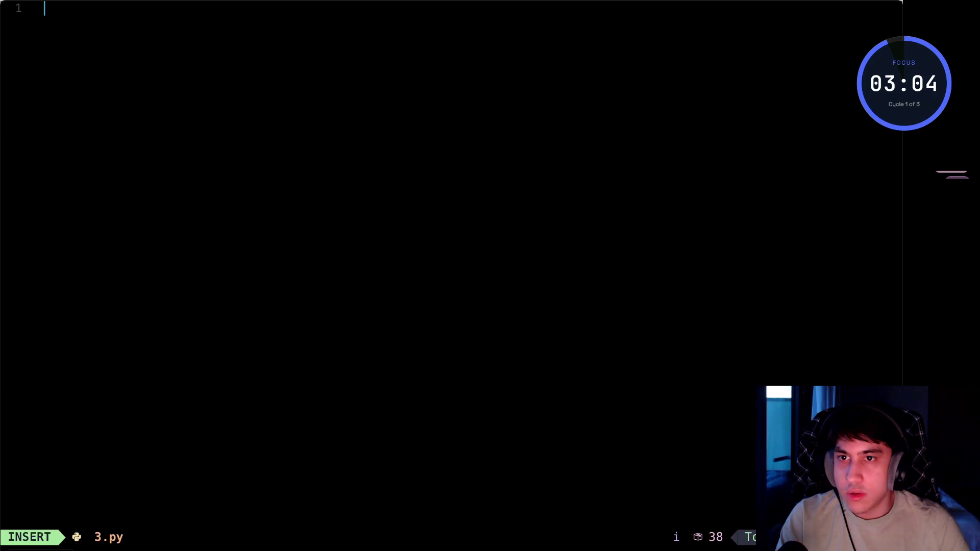
Step: Write a '# grandparent class' comment at the top of 3.py
text(i)
key(BackSpace)
text(#grandparent class)
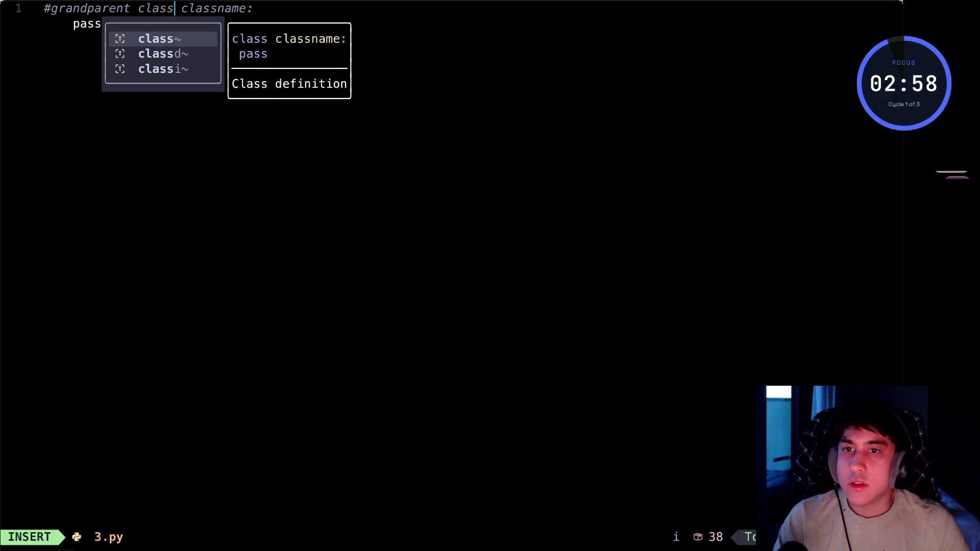
key(Return)
key(Escape)
text(u)
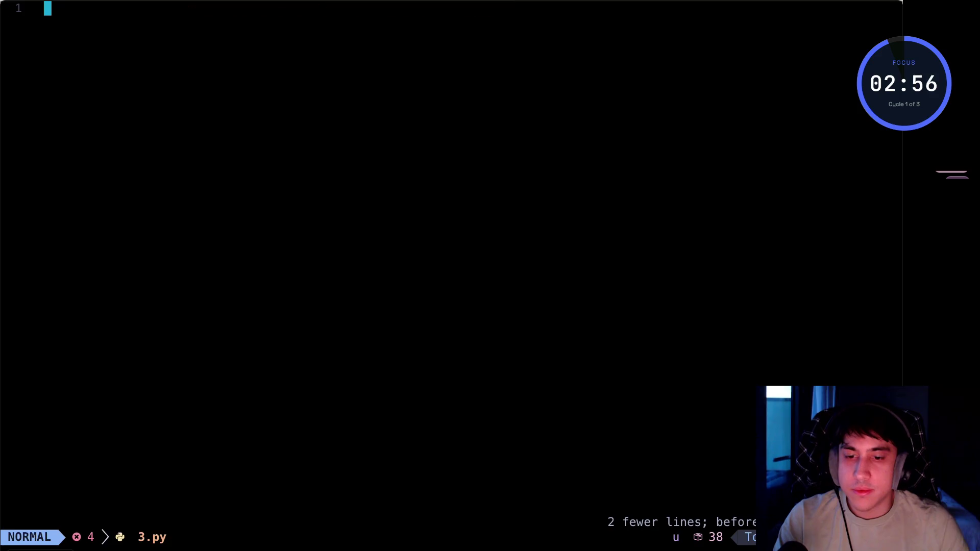
text(i# gran)
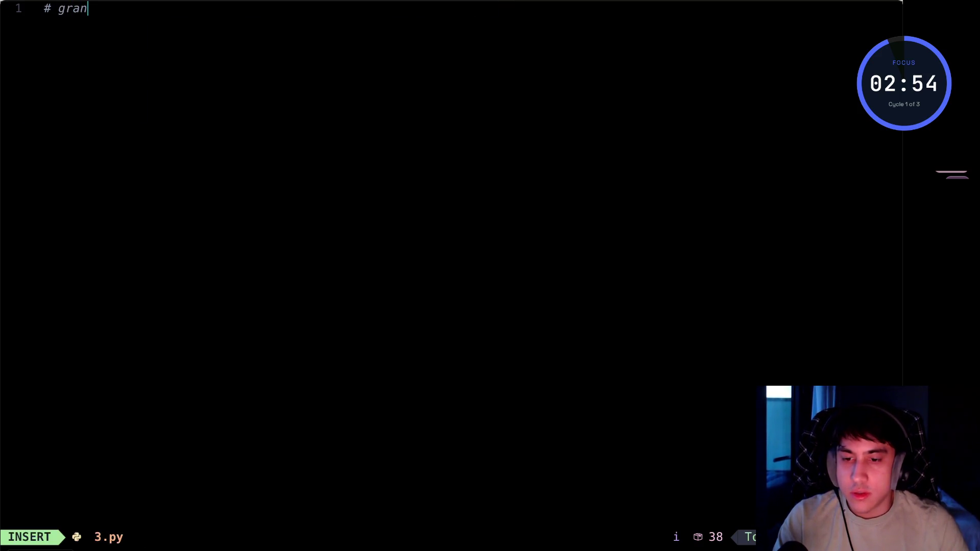
text(parent)
key(BackSpace)
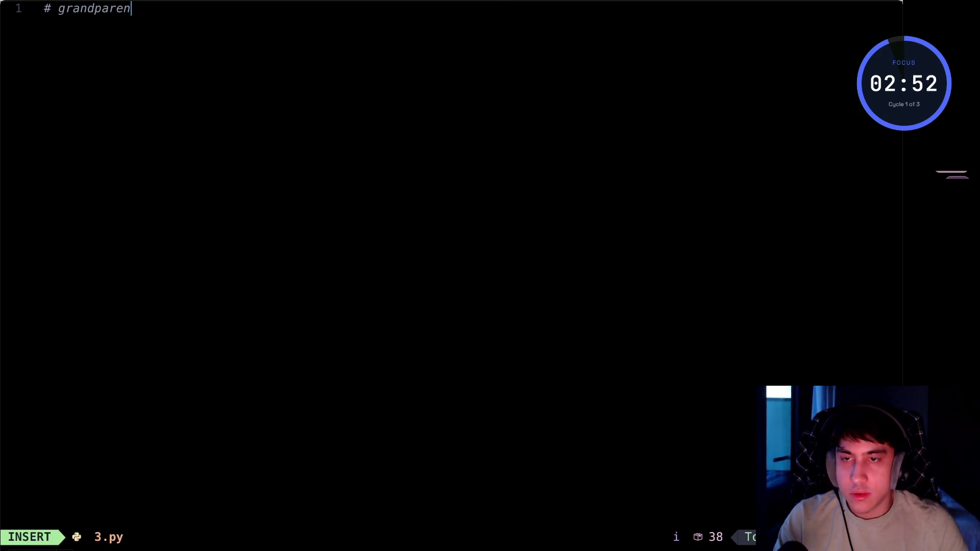
text(t class)
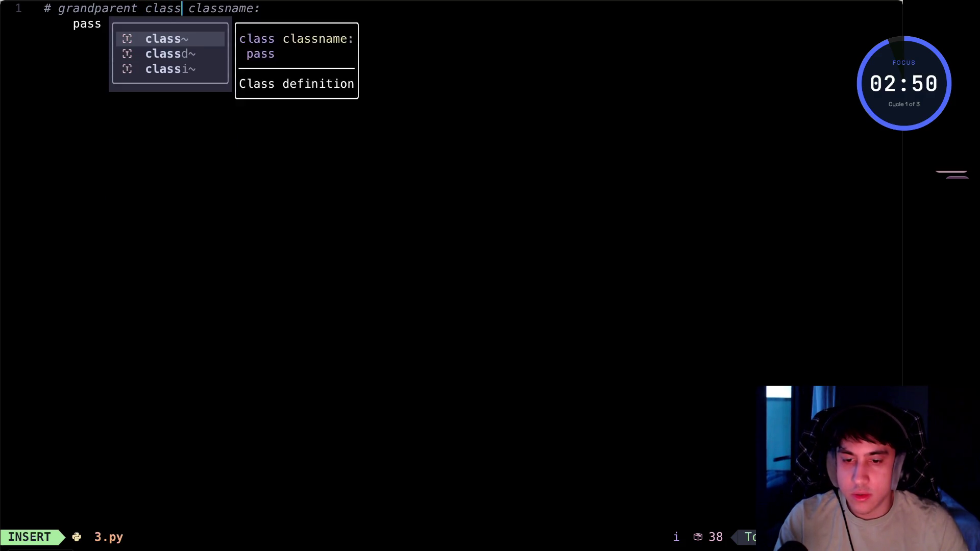
key(Escape)
Step: Add class grandparent with def func1(self) printing "Hello Grandparent"
key(o)
key(BackSpace)
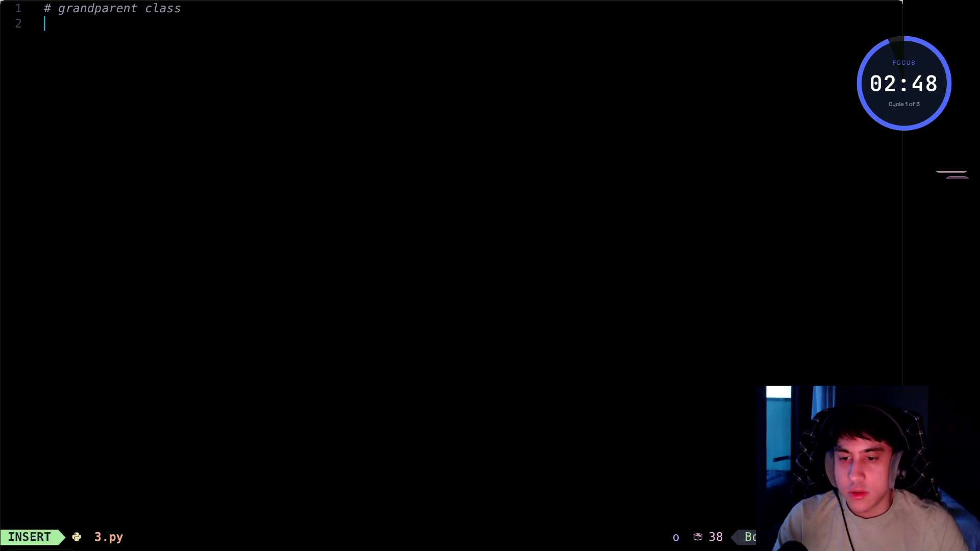
text(class grandparent)
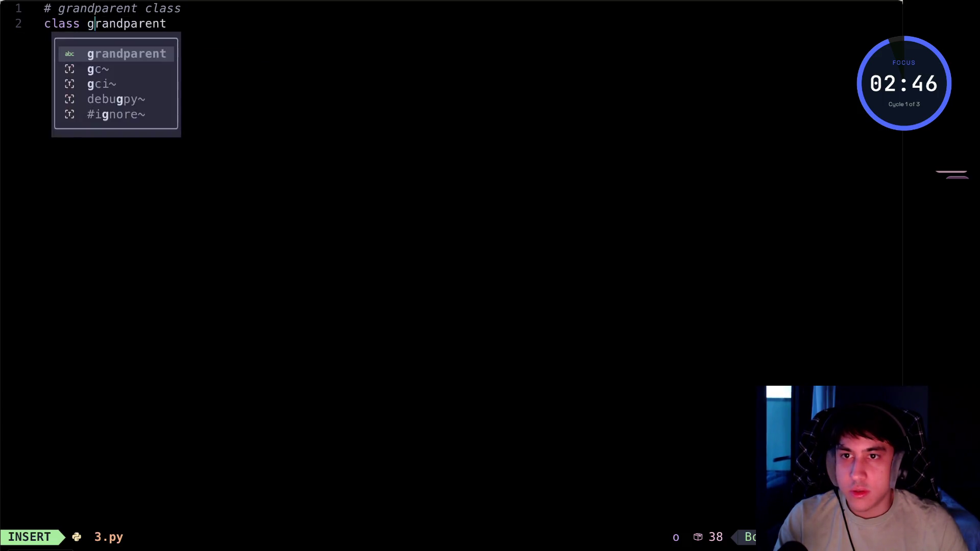
text(:)
key(Return)
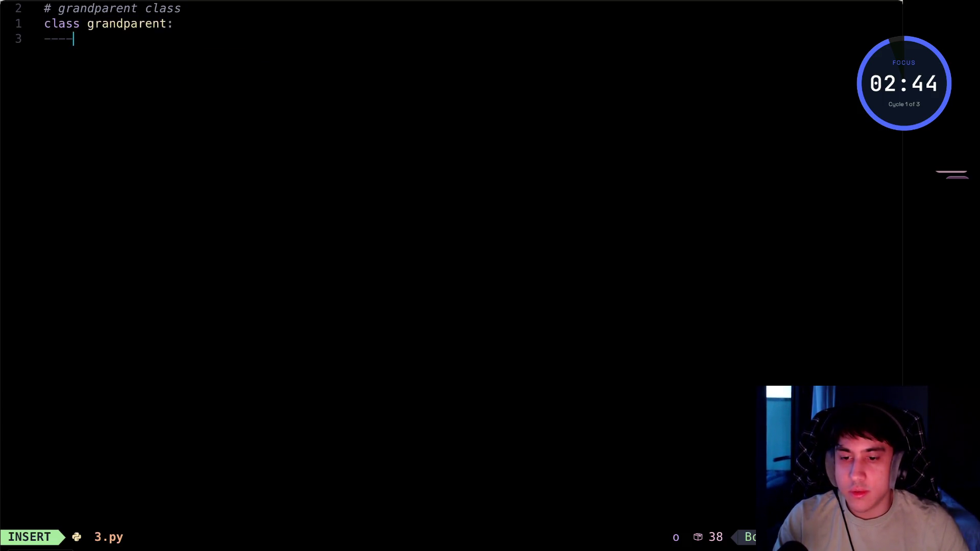
text(def func1()
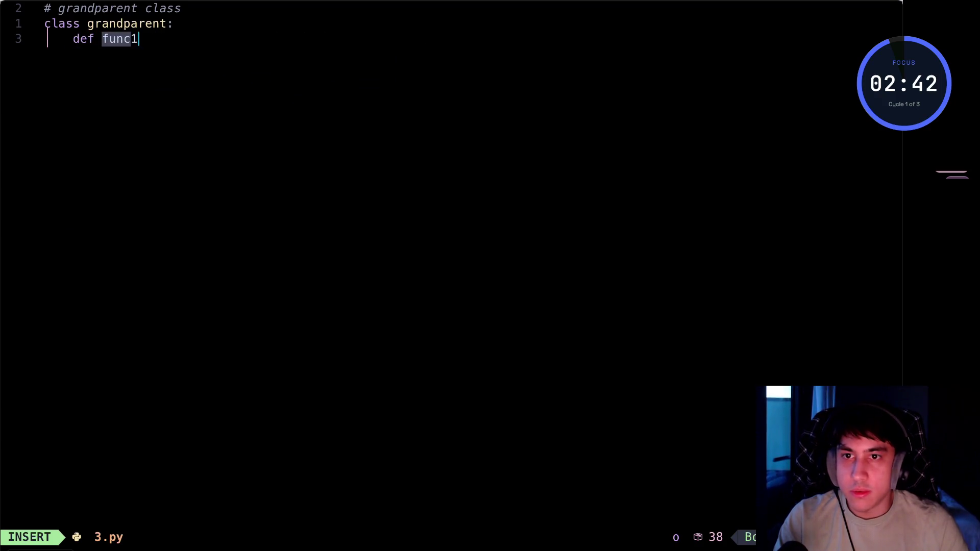
text(self):)
key(Return)
text(print("Hello )
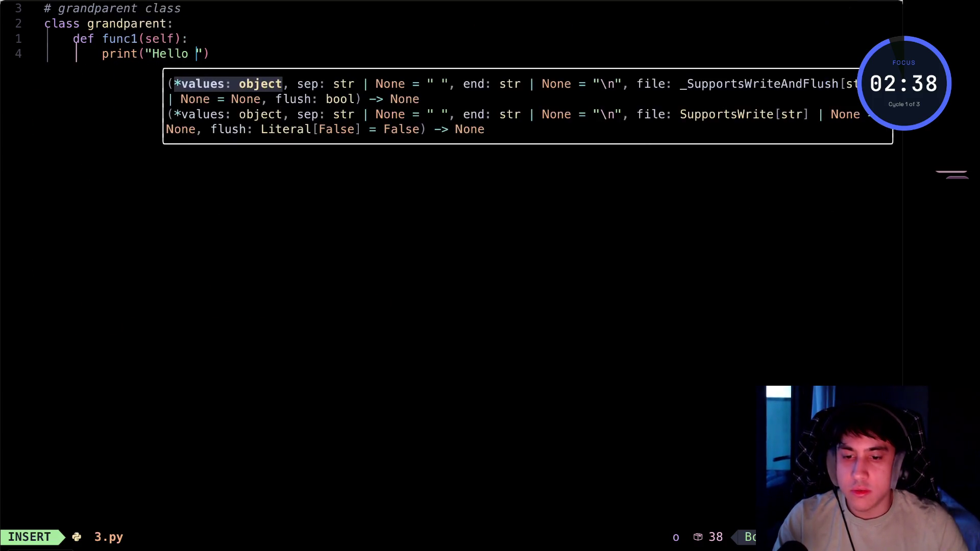
text(Grandparent)
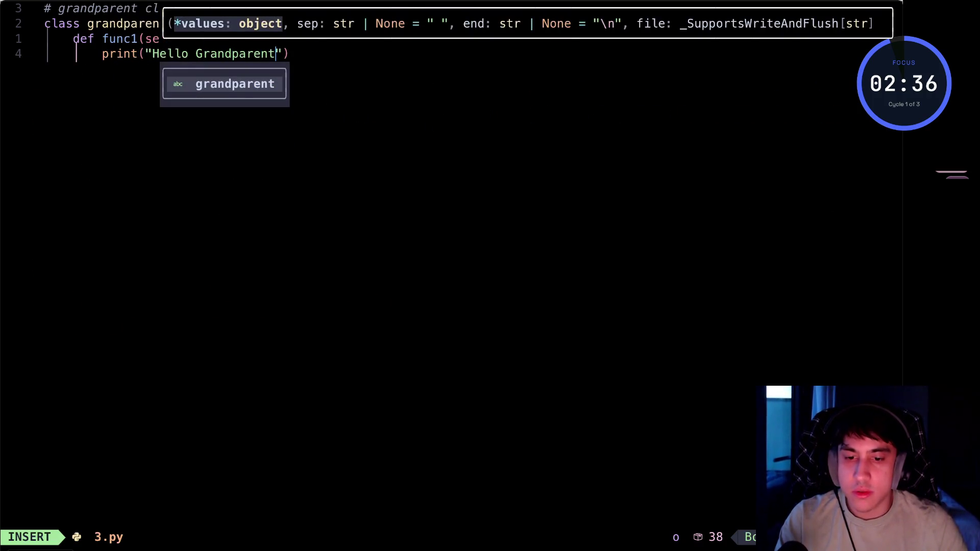
key(Escape)
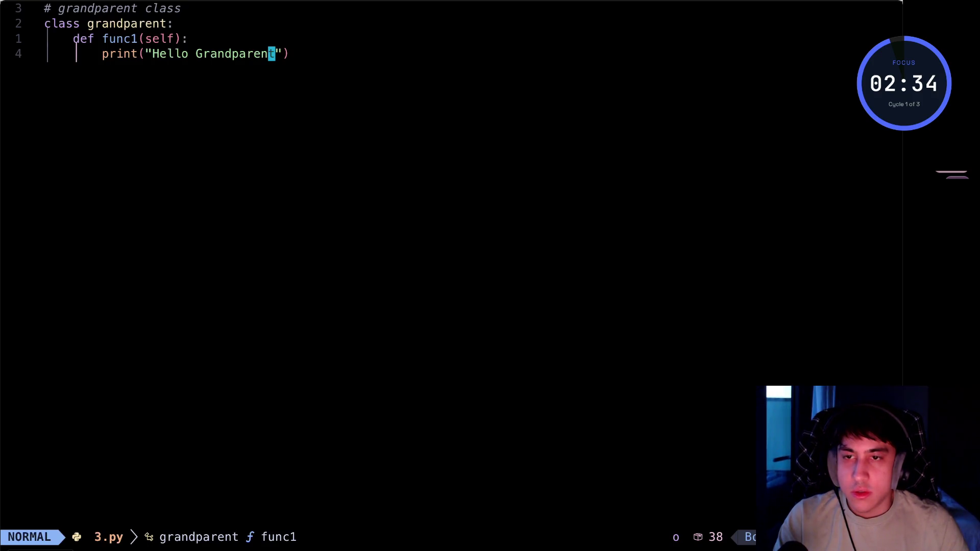
Step: Add a '# parent class' comment and begin the line 'parent class inherits from the'
key(o)
key(Return)
key(Escape)
text(i#)
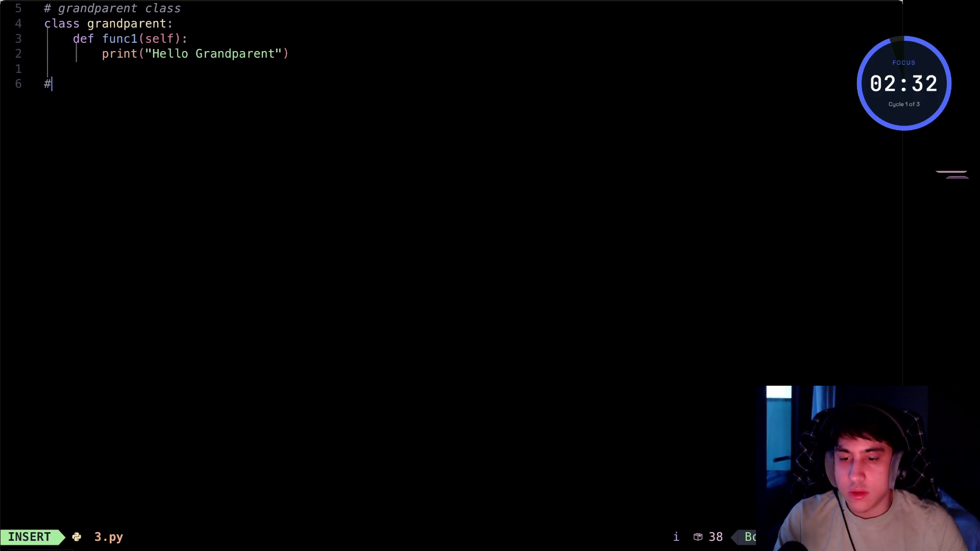
text( parent-)
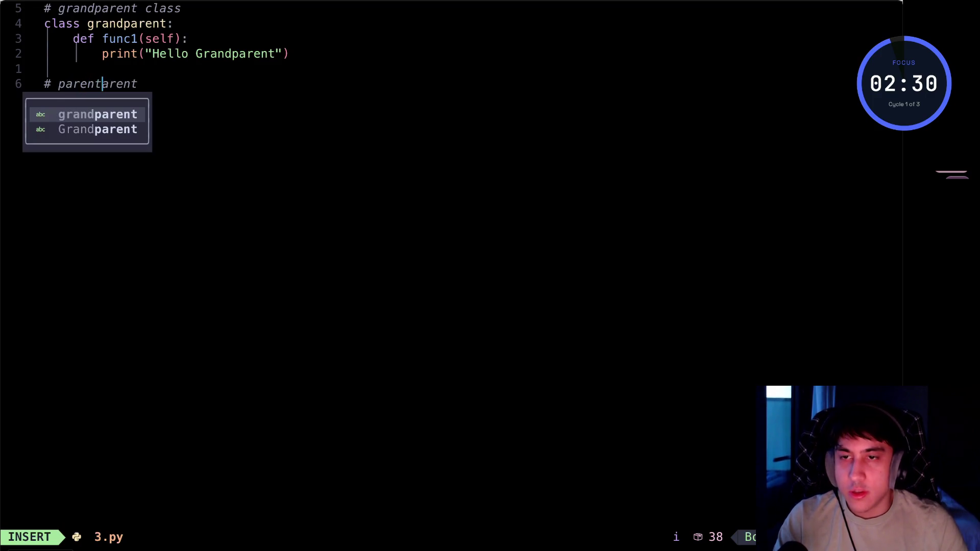
text( cla)
key(Return)
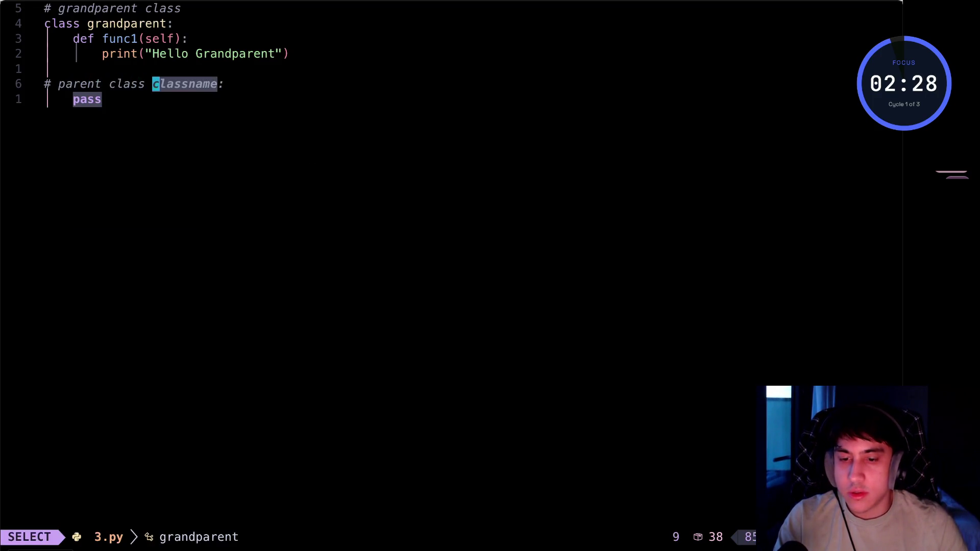
key(Escape)
text(ui# parent)
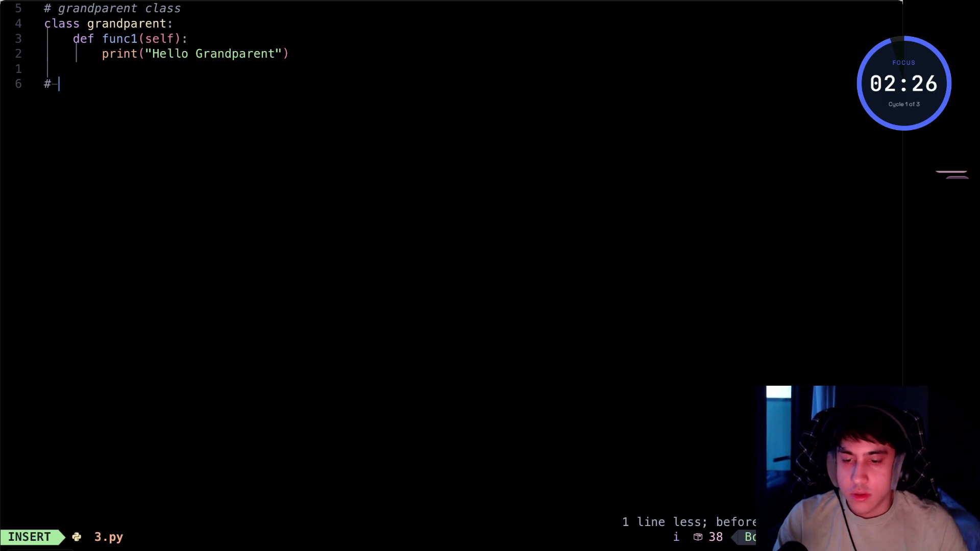
text( class)
key(Escape)
text(oparent cla)
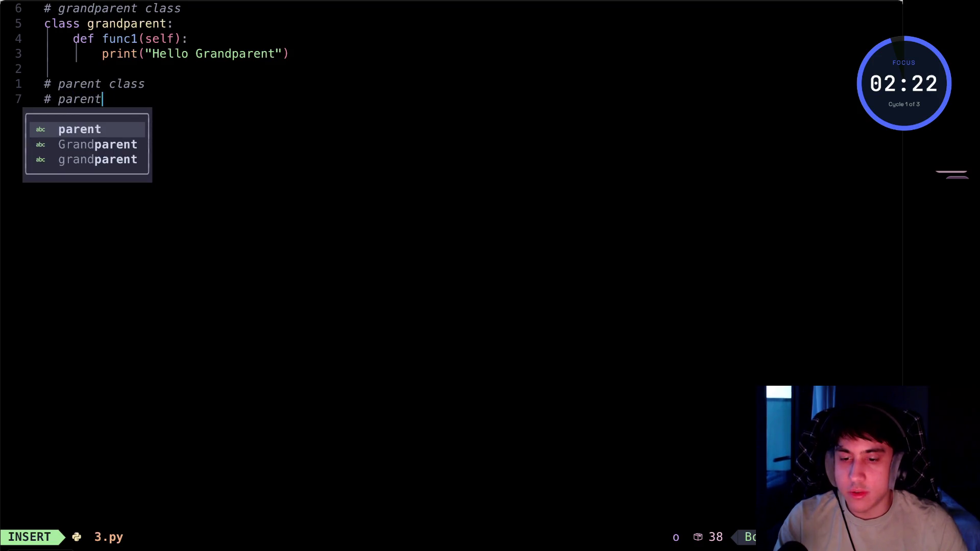
text(ss inherits f)
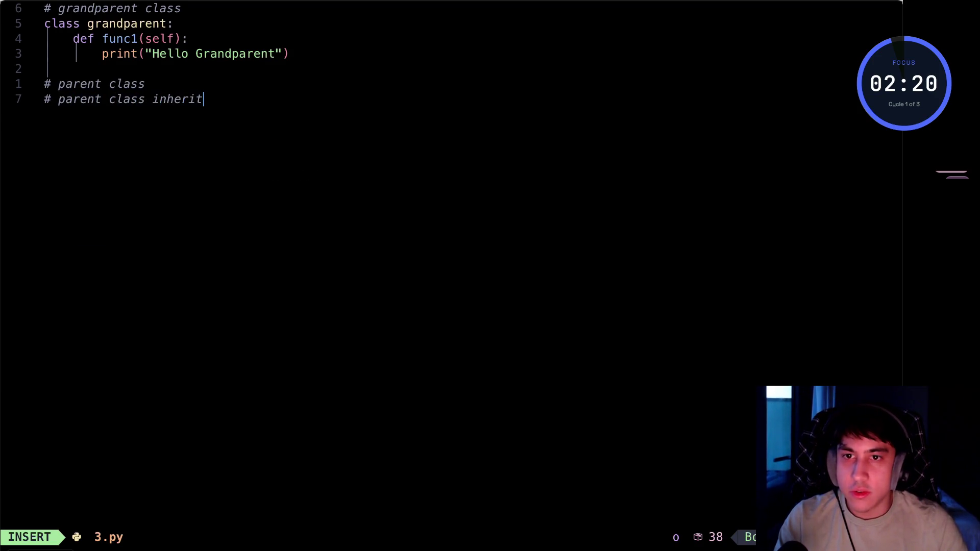
text(rom the)
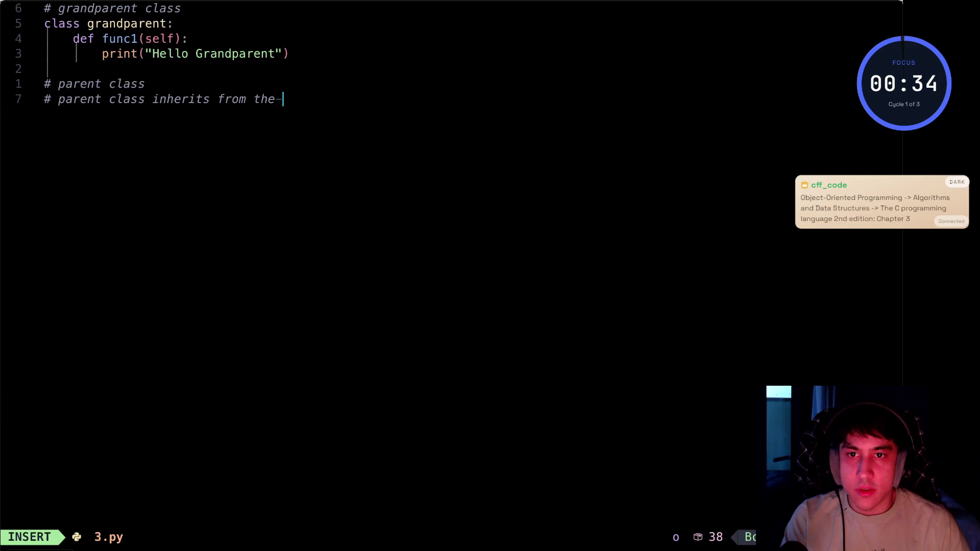
Step: Finish the comment about passing grandparent as an argument, start class Parent, and capitalize Grandparent
text(grandparent c)
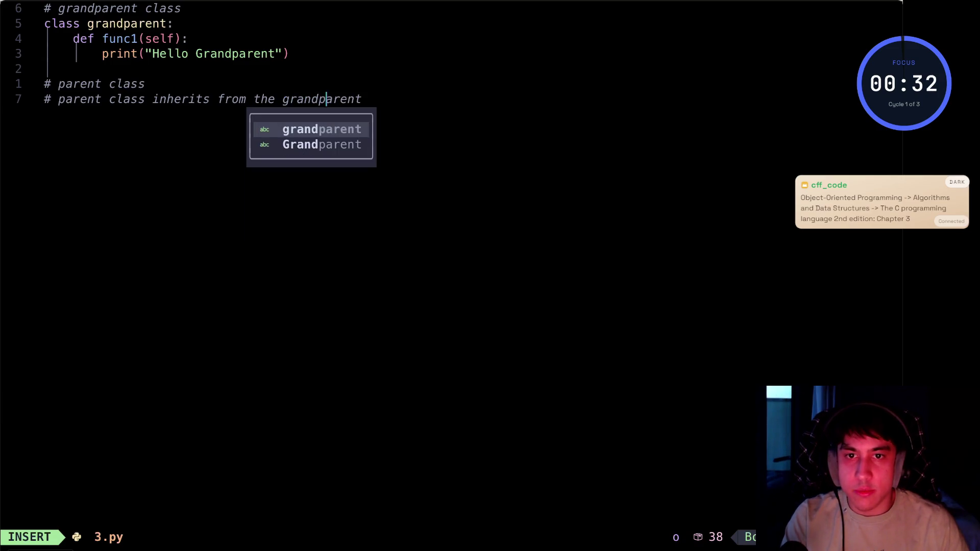
text(lass as an ar)
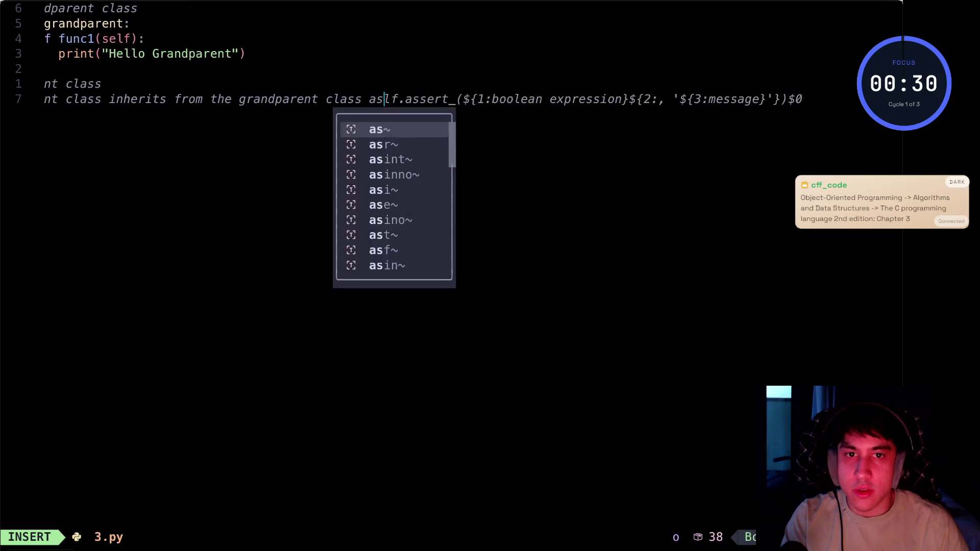
text(ugment)
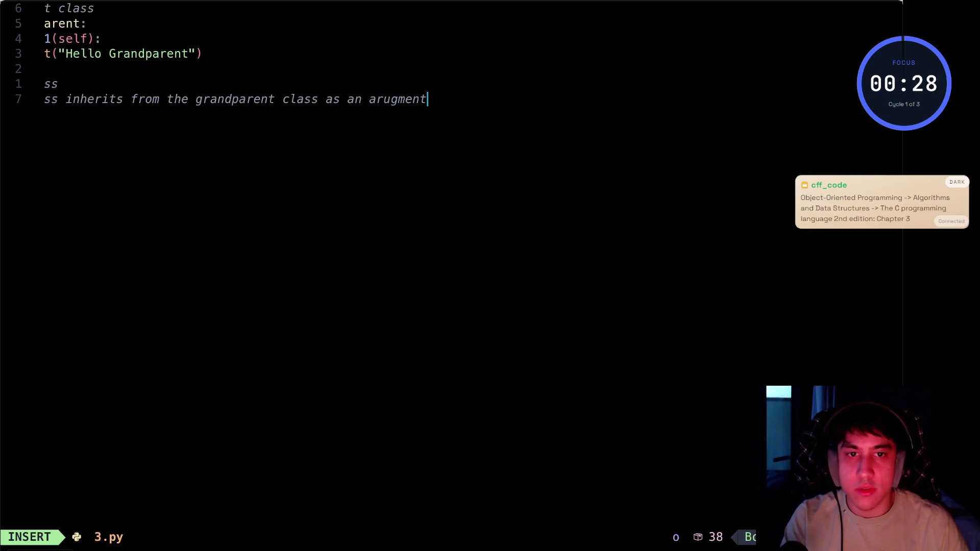
text( in the parent c)
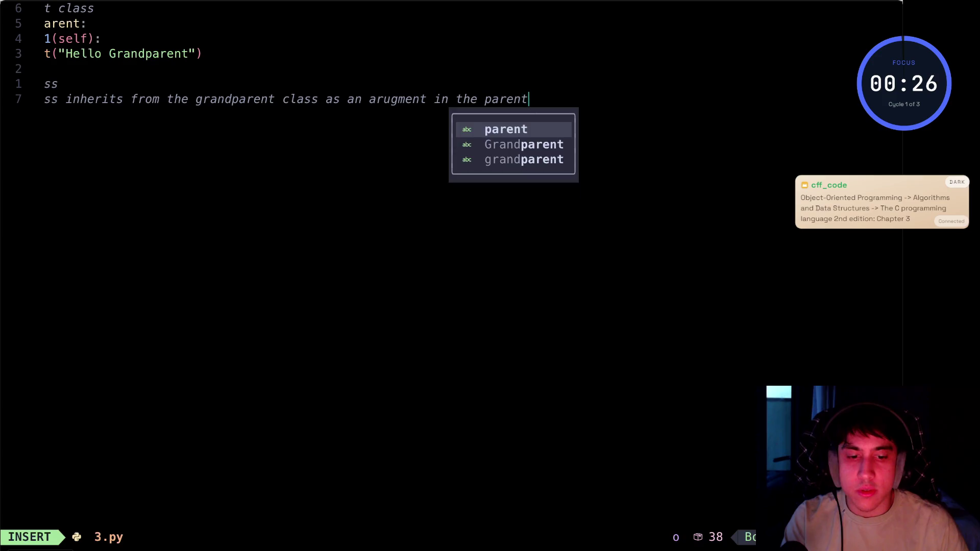
text(lass)
key(Escape)
key(o)
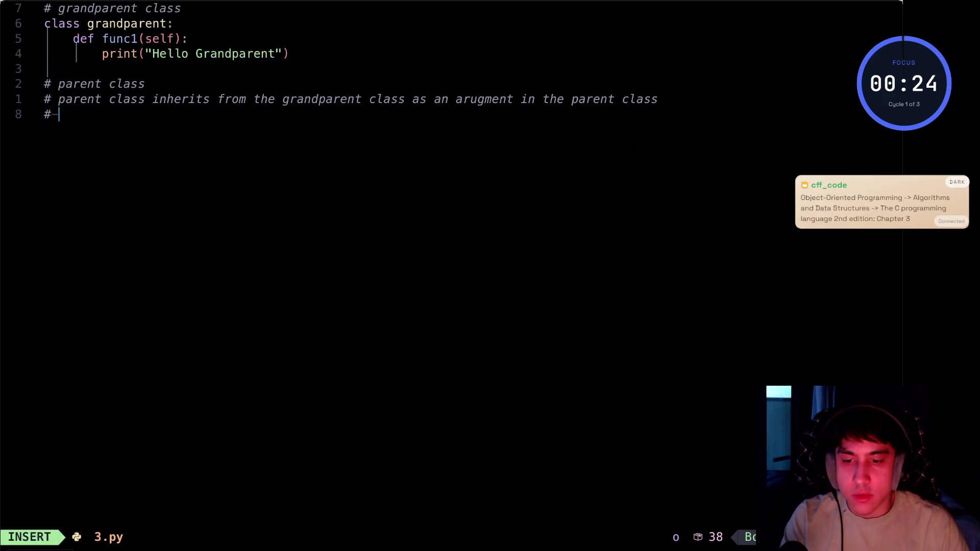
key(BackSpace)
key(BackSpace)
text(class Parent)
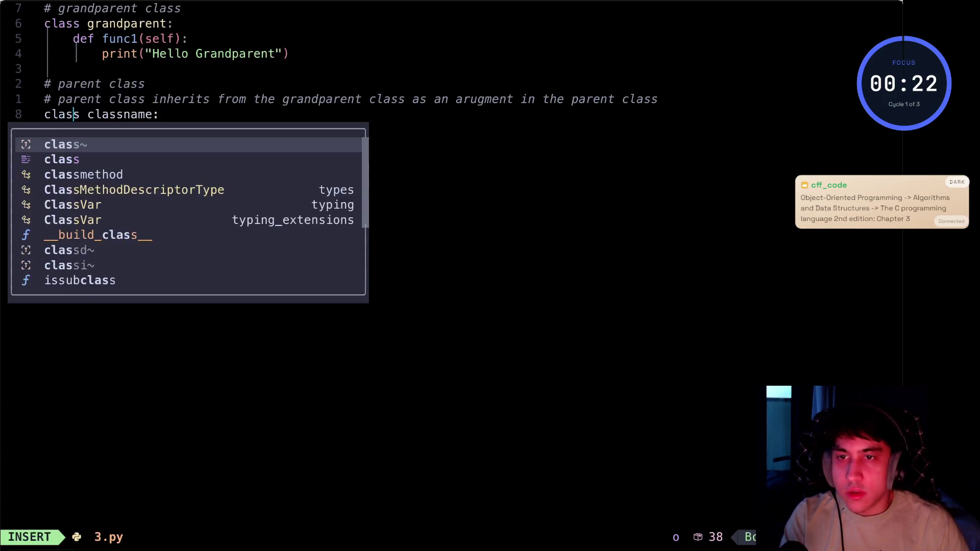
key(Escape)
key(g)
key(k)
key(k)
key(k)
key(k)
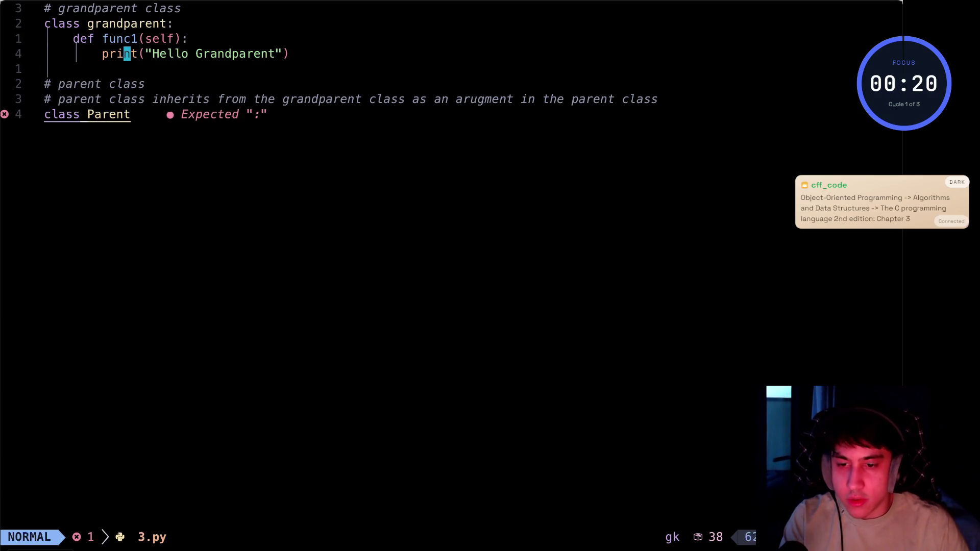
text(bsG)
key(Escape)
Step: Make the Parent class header inherit from Grandparent: class Parent(Grandparent):
text(pa)
key(Escape)
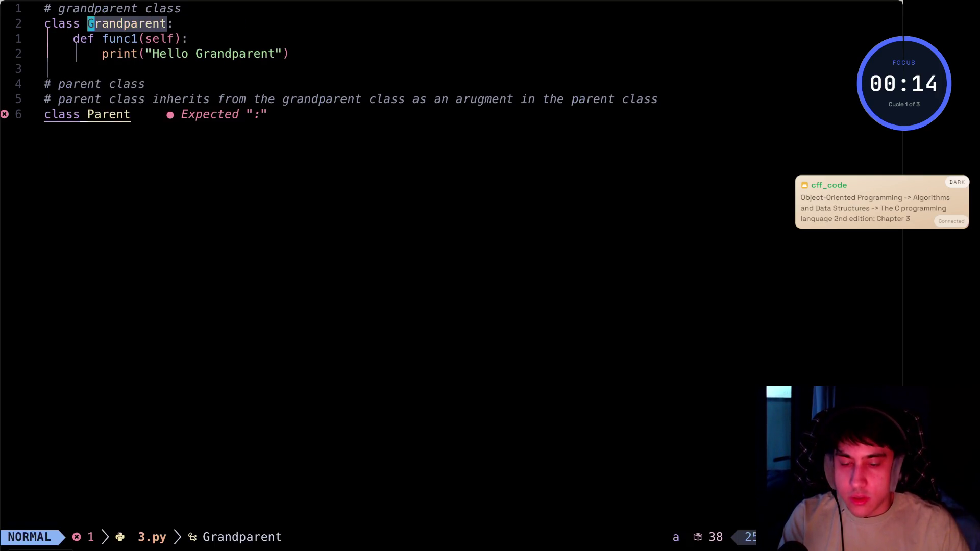
text(spa)
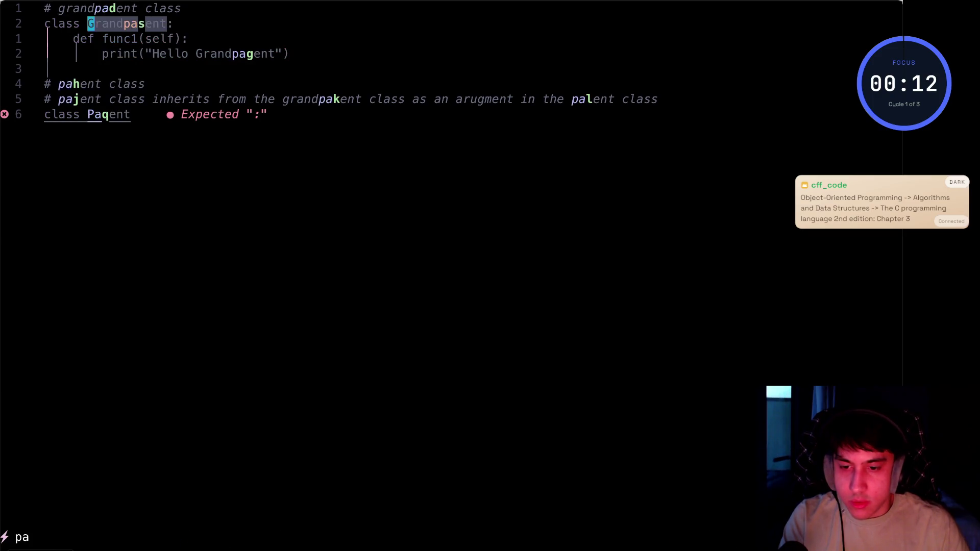
text(qea:)
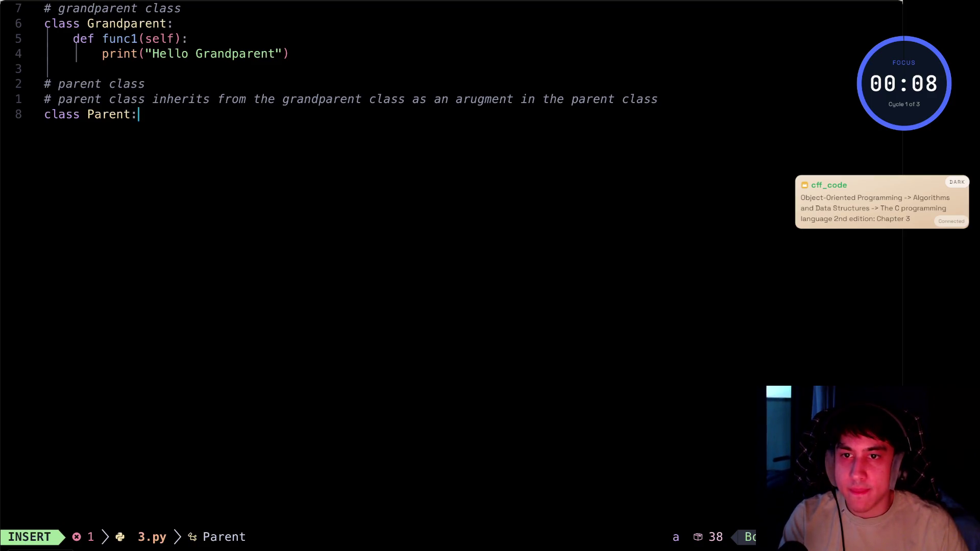
key(BackSpace)
text((grandparent)
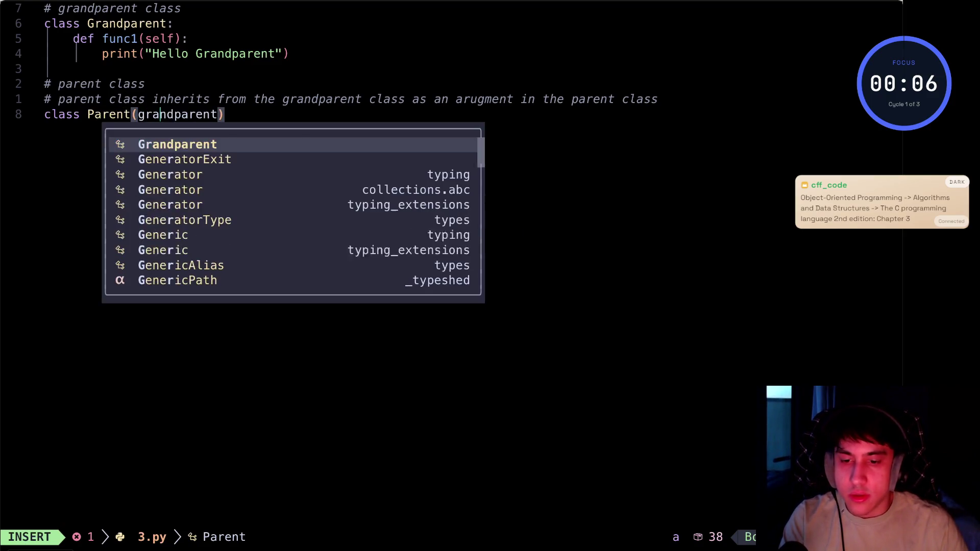
key(Return)
text():)
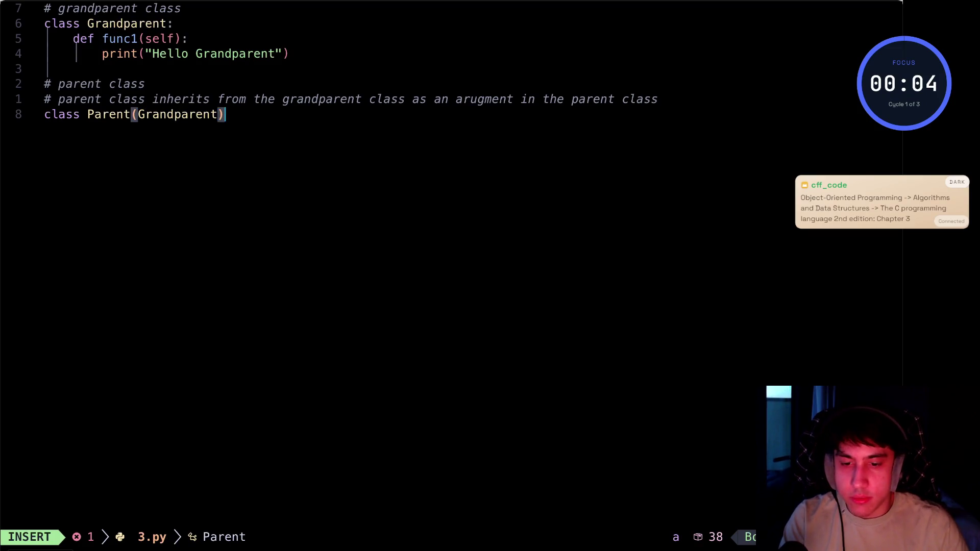
Step: Give Parent a func2(self) method that prints "Hello Parent"
key(Return)
text(def)
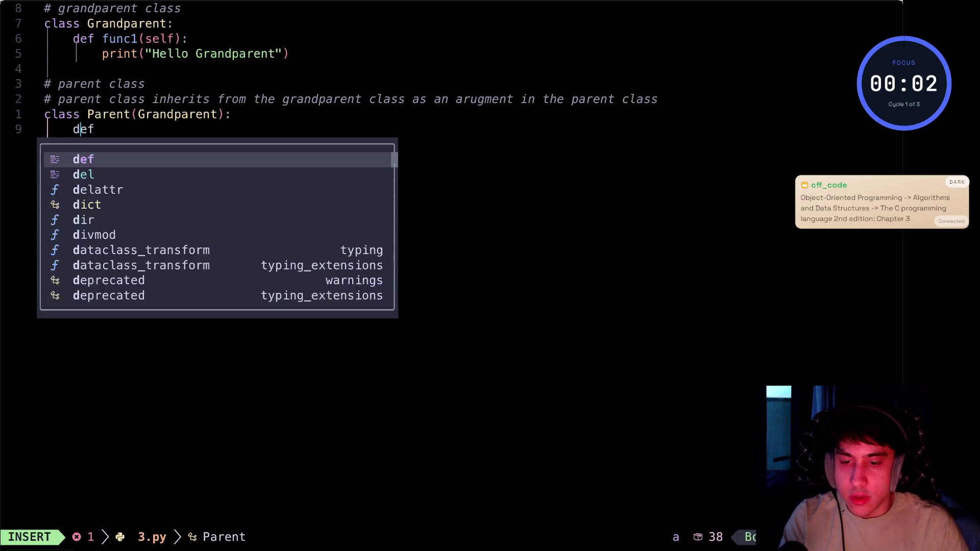
text( f)
key(Return)
text(2(self):)
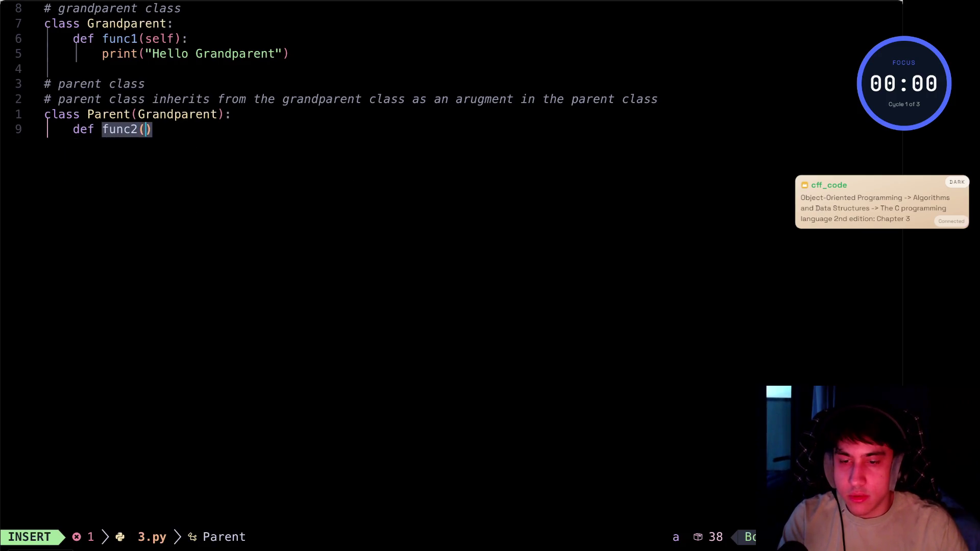
key(Return)
text(print(")
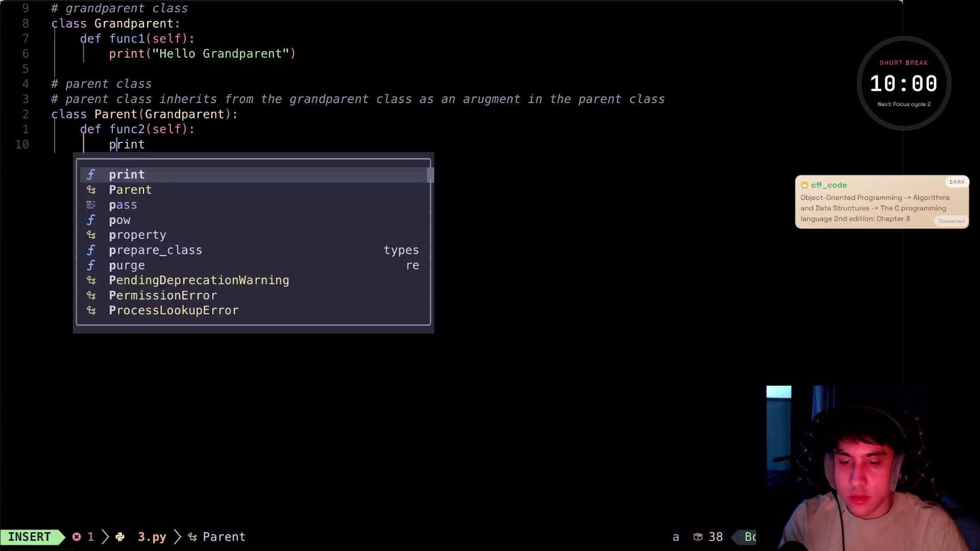
text(Hello )
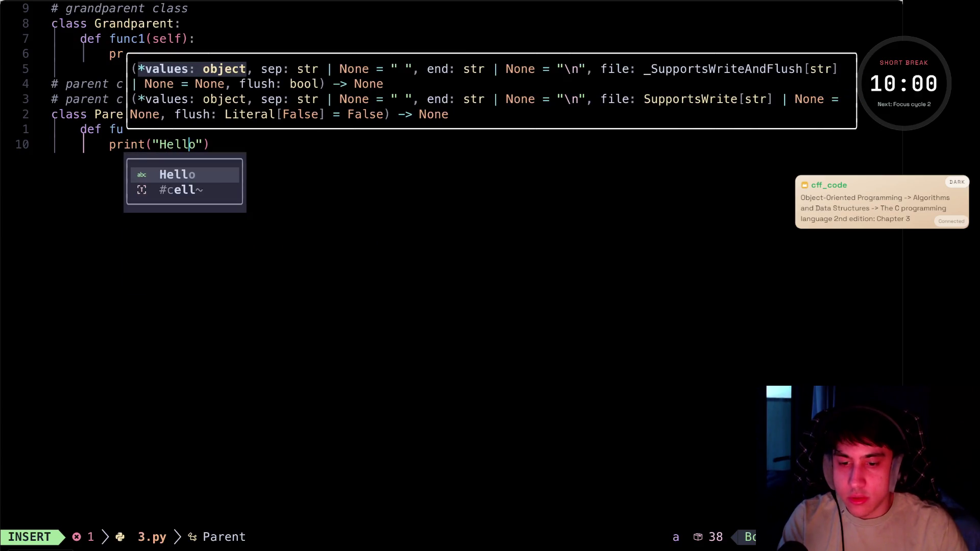
text(Parent)
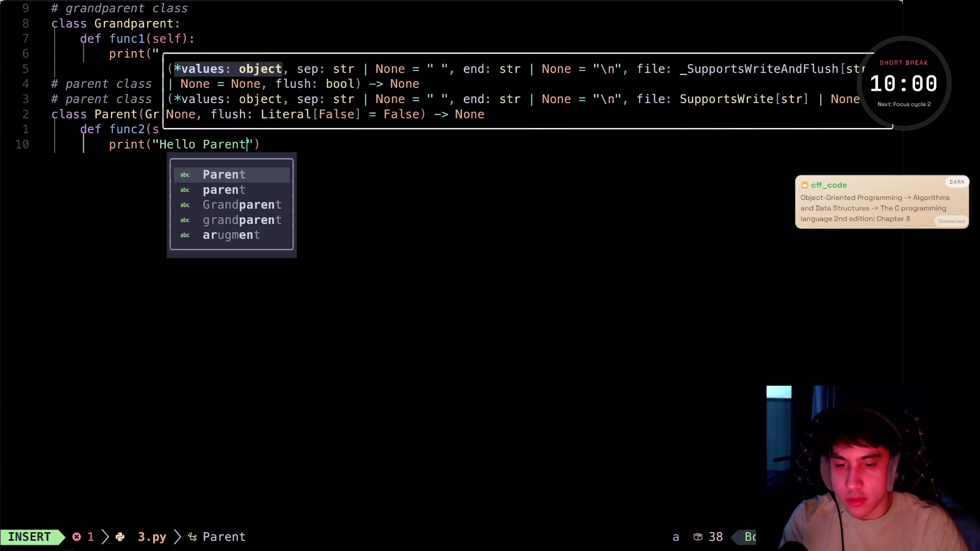
Step: Add a '# child class' comment on a new line below the print statement
key(Escape)
key(l)
key(l)
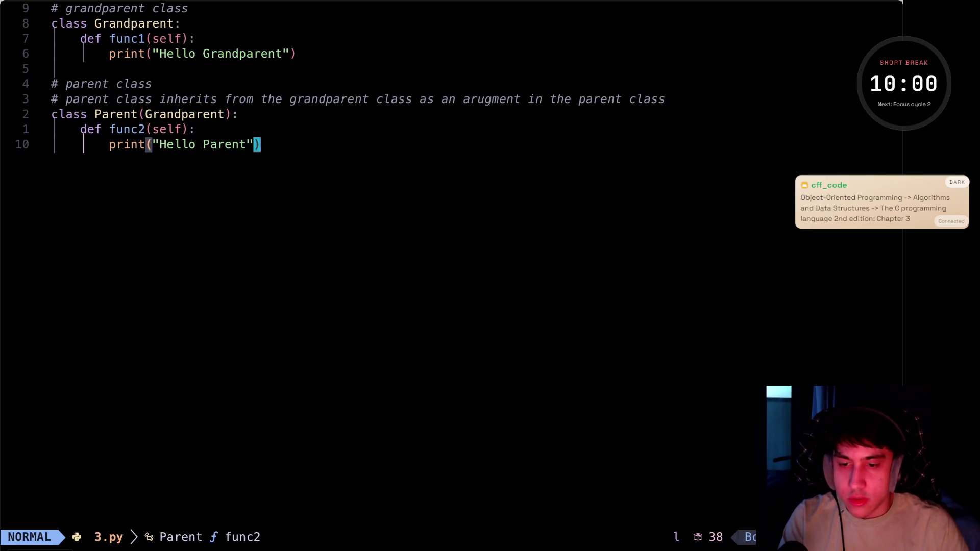
key(o)
key(Return)
key(Escape)
text(i# child class)
key(Escape)
Step: Add a comment saying the child class inherits from the parent class as an argument
text(o)
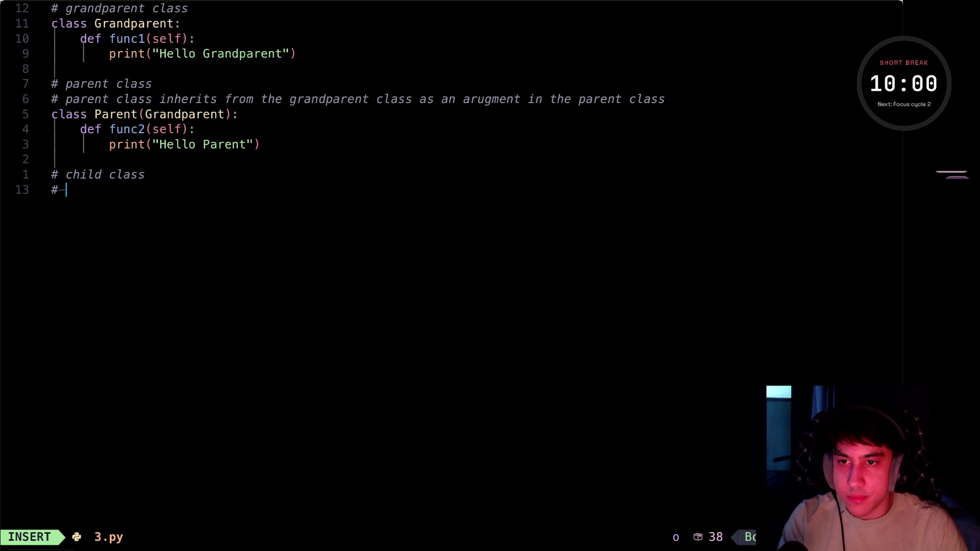
text( child)
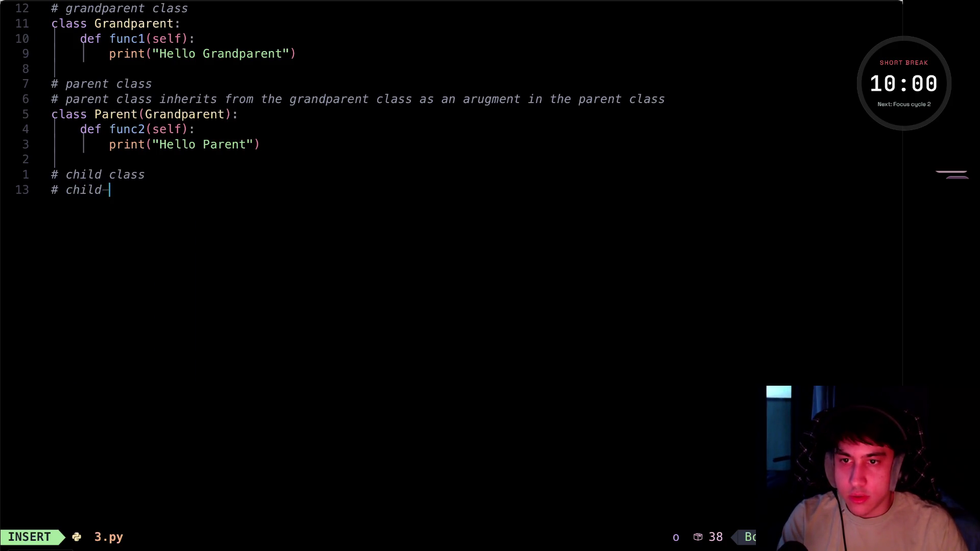
text( class inherits)
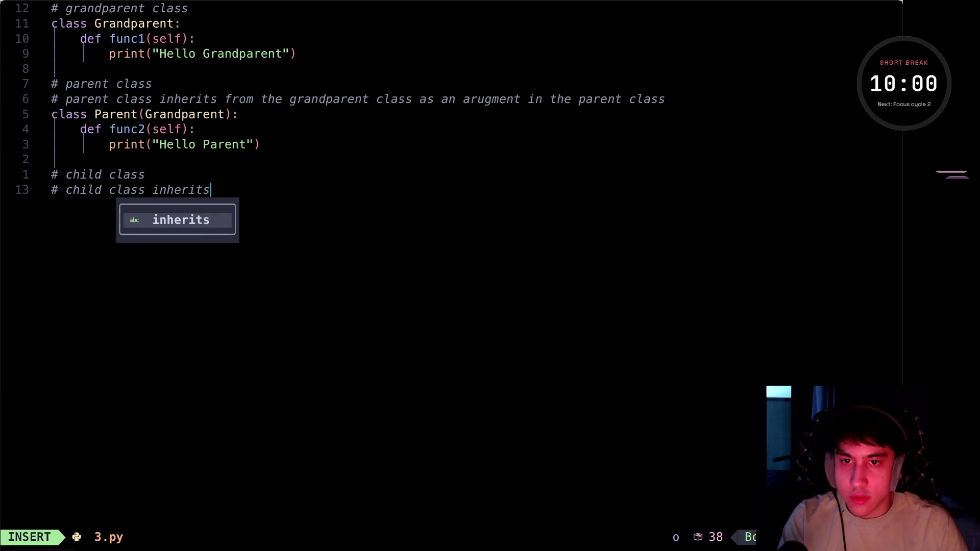
text( fo)
key(BackSpace)
text(rom)
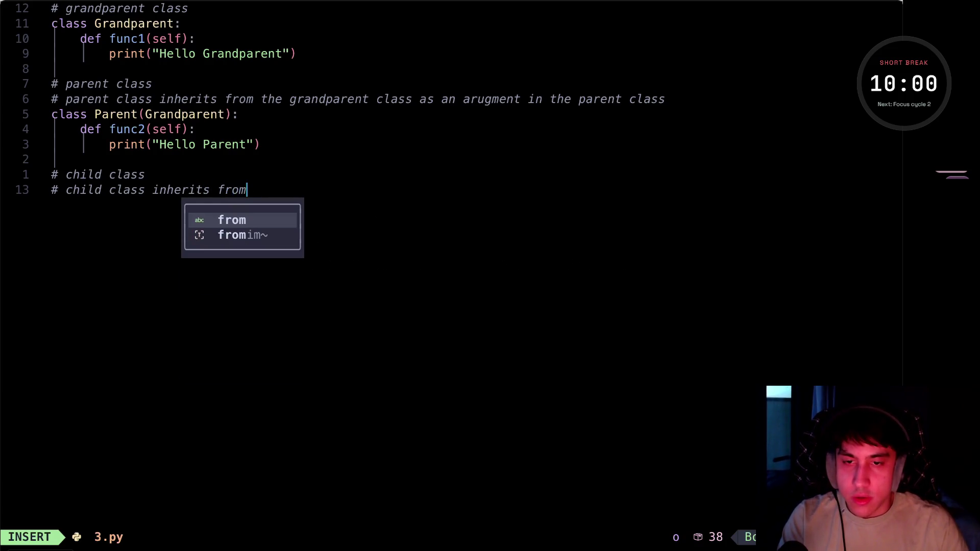
text( the parent class as an argument in the child class)
key(Escape)
Step: Declare class Child(Parent): with a func3(self) method beginning print("Hello Child")
key(o)
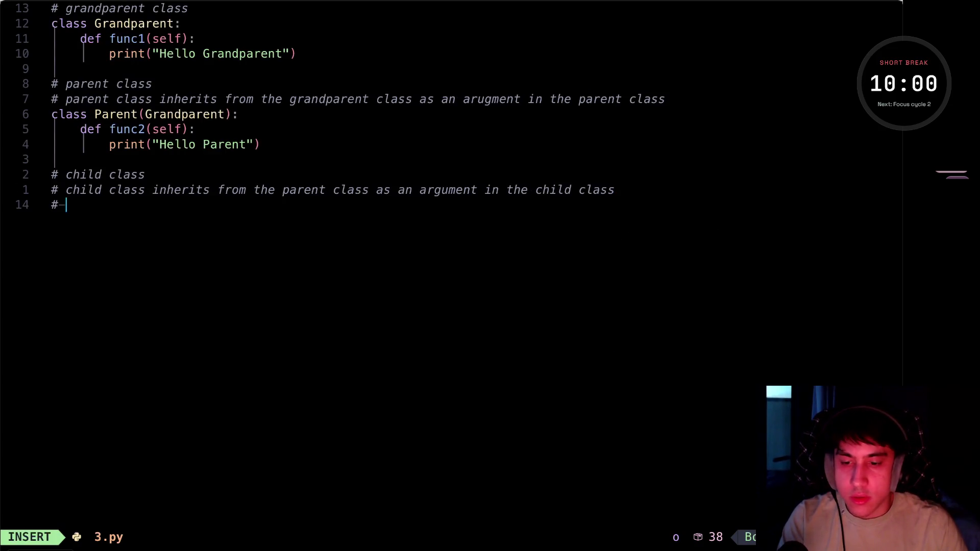
text(class C)
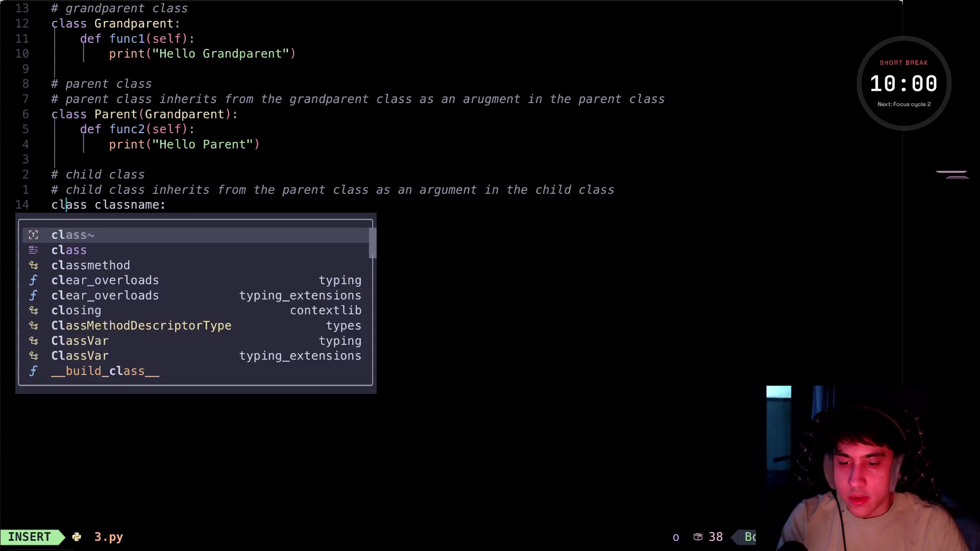
text(hild)
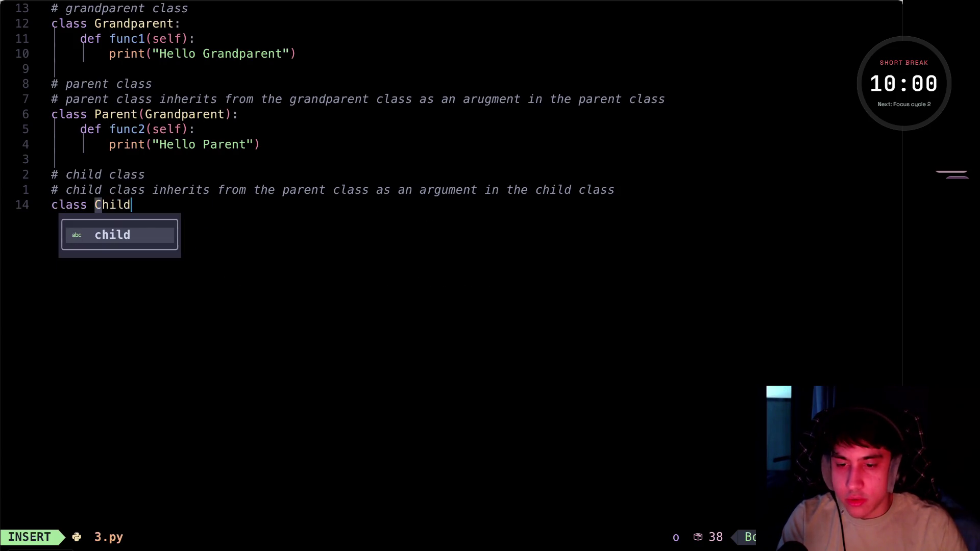
text((Parent)
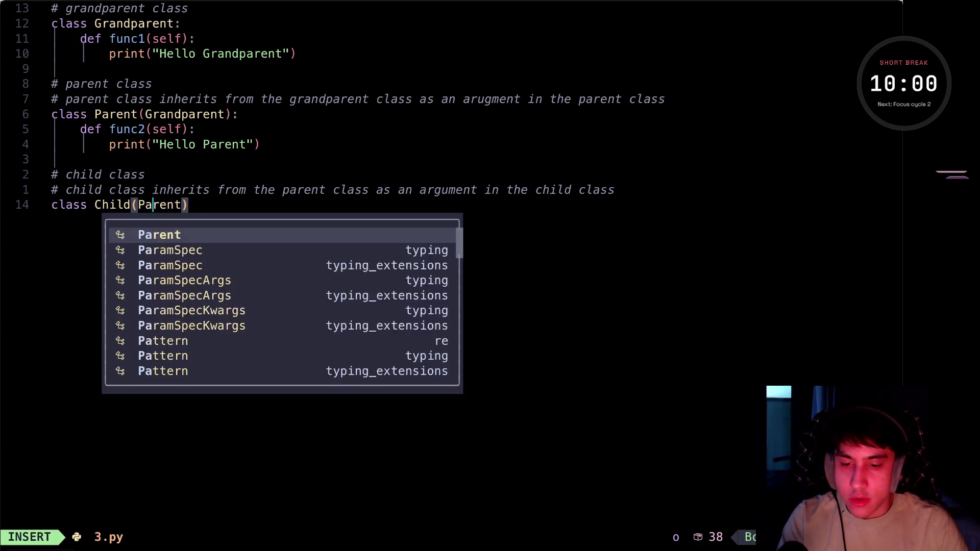
key(Return)
key(Escape)
text(a)
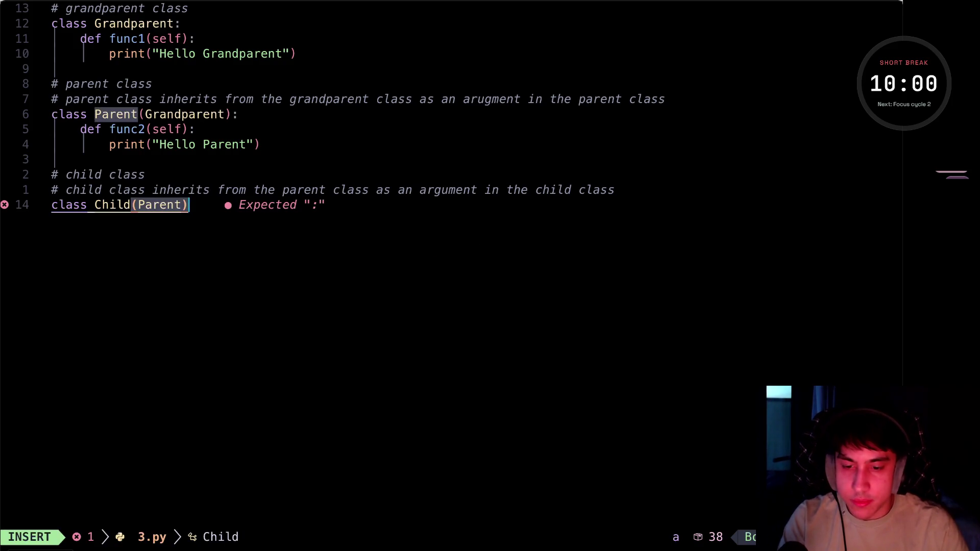
text(:)
key(Return)
text(def func3)
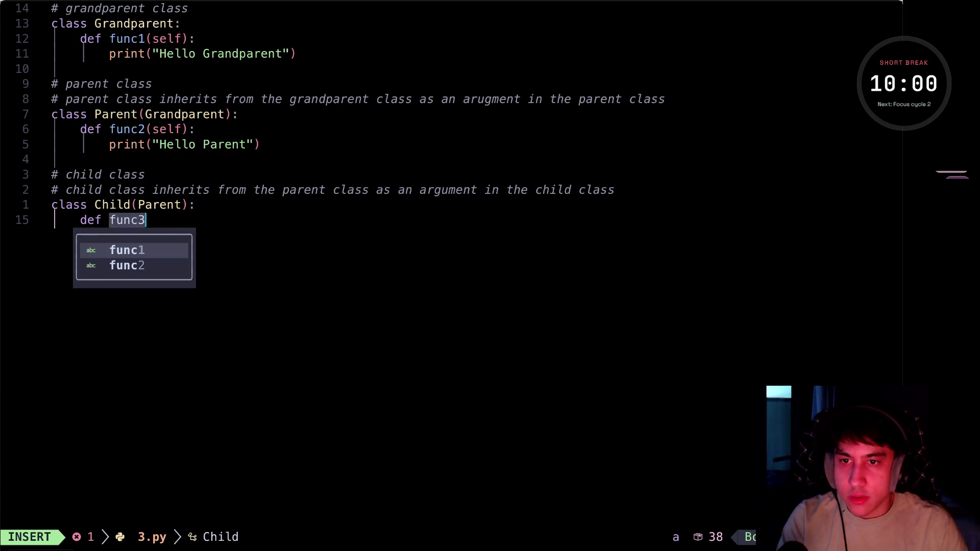
text((self):)
key(Return)
text(print(")
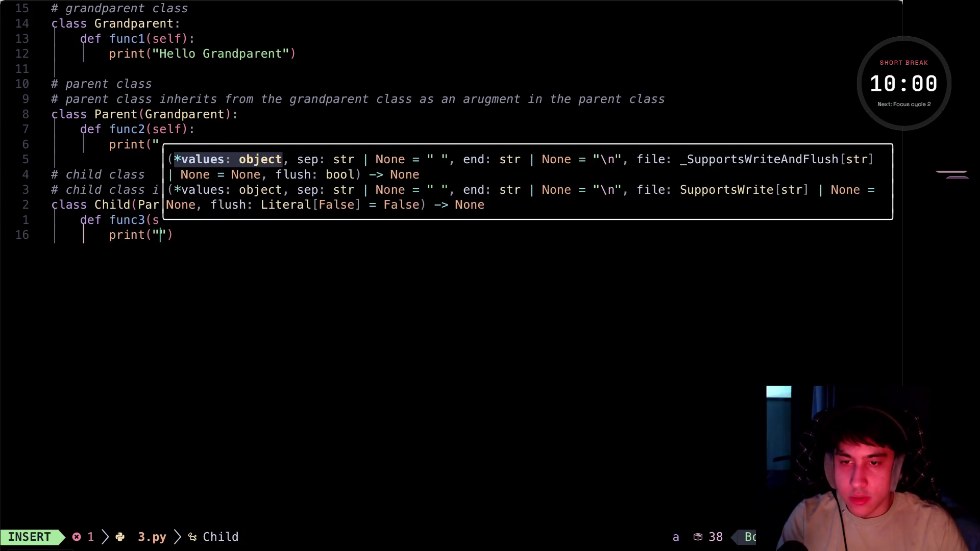
text(Hello Child)
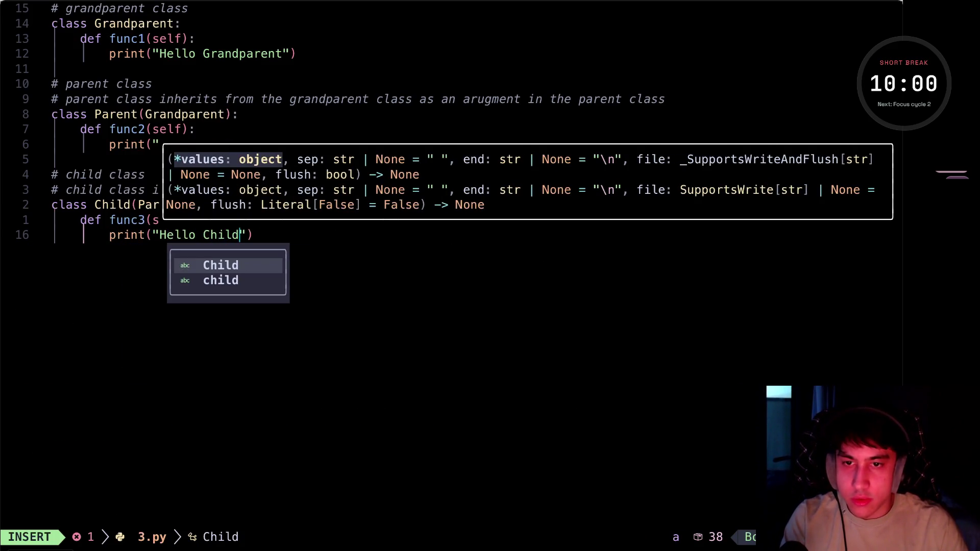
Step: Add an if __name__ == '__main__': block that creates child1 = Child()
key(Escape)
key(o)
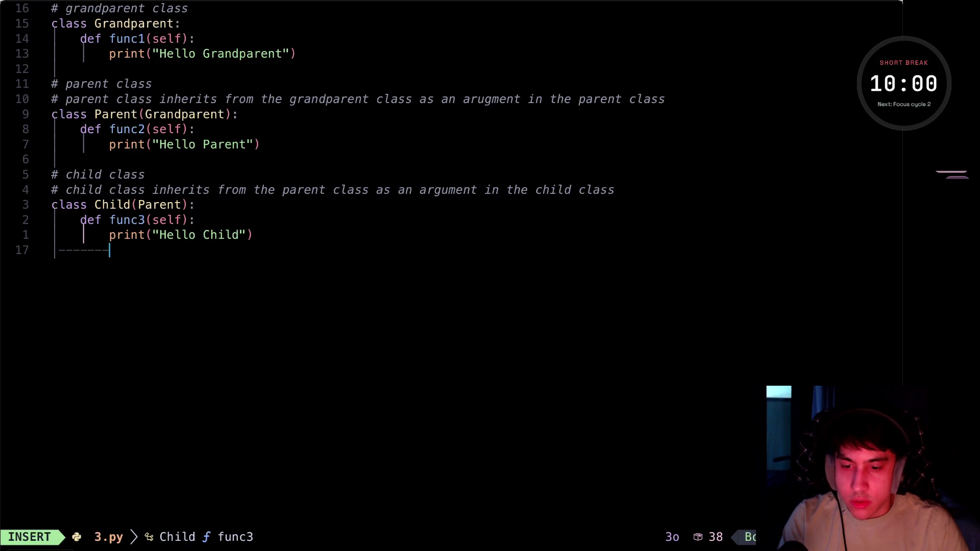
key(Escape)
text(iif _)
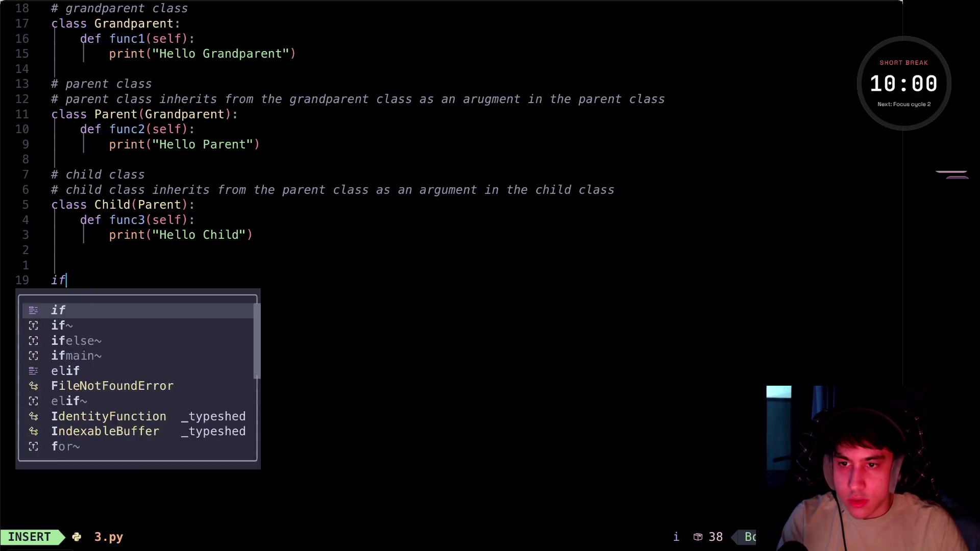
text(_name__)
key(Tab)
text(== ')
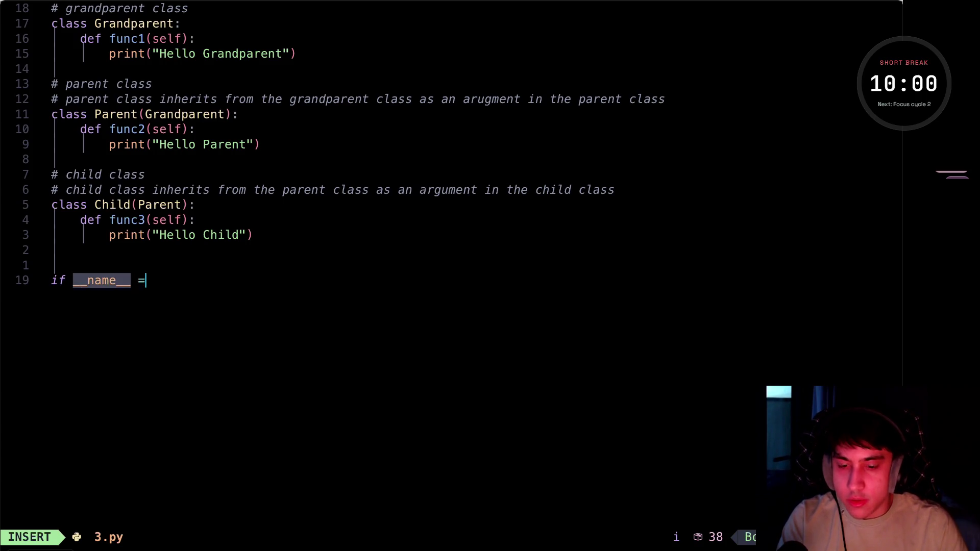
text(__main__)
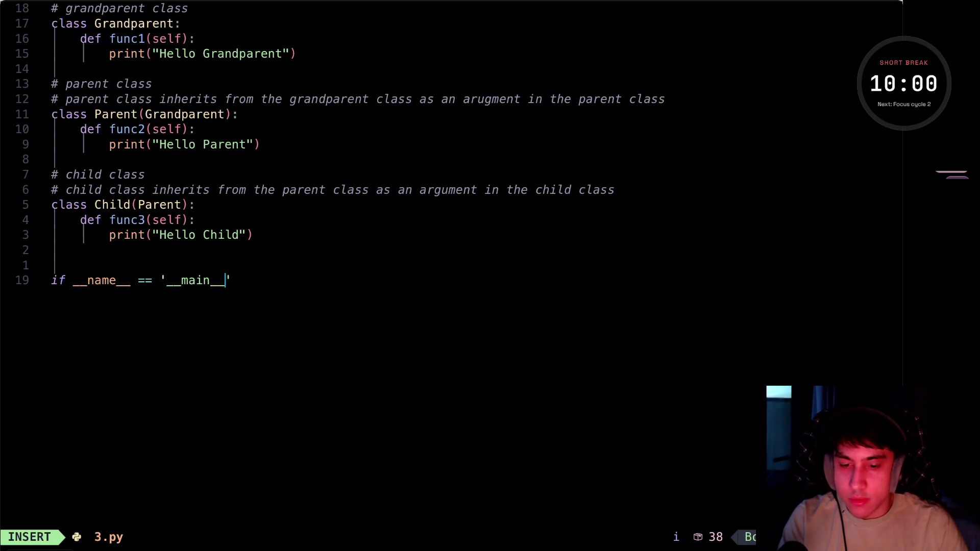
key(Escape)
text(ain__)
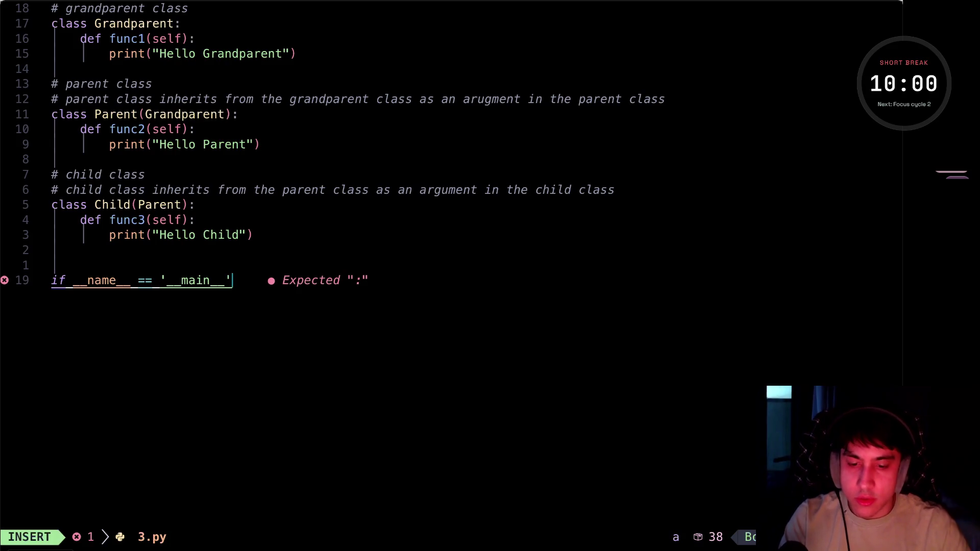
text(':)
key(Return)
text(child)
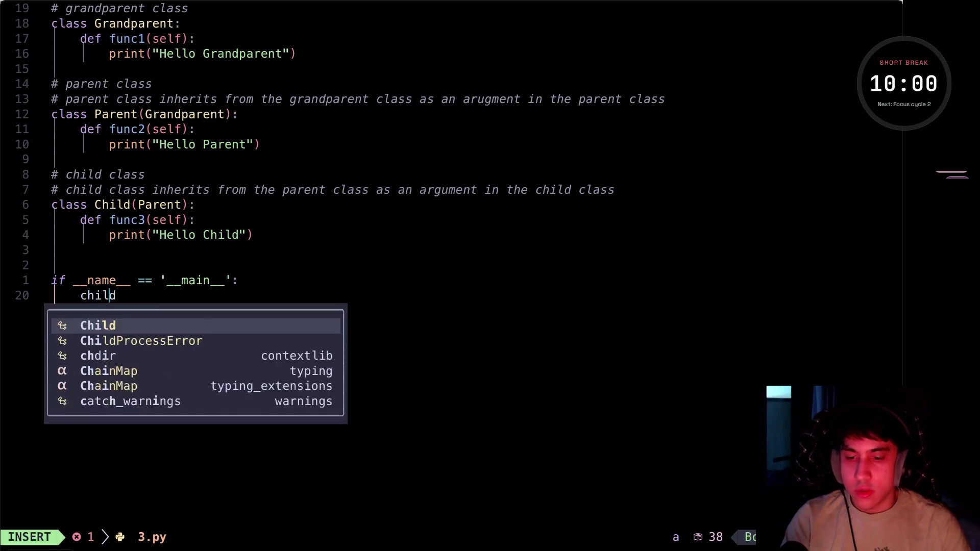
text(1)
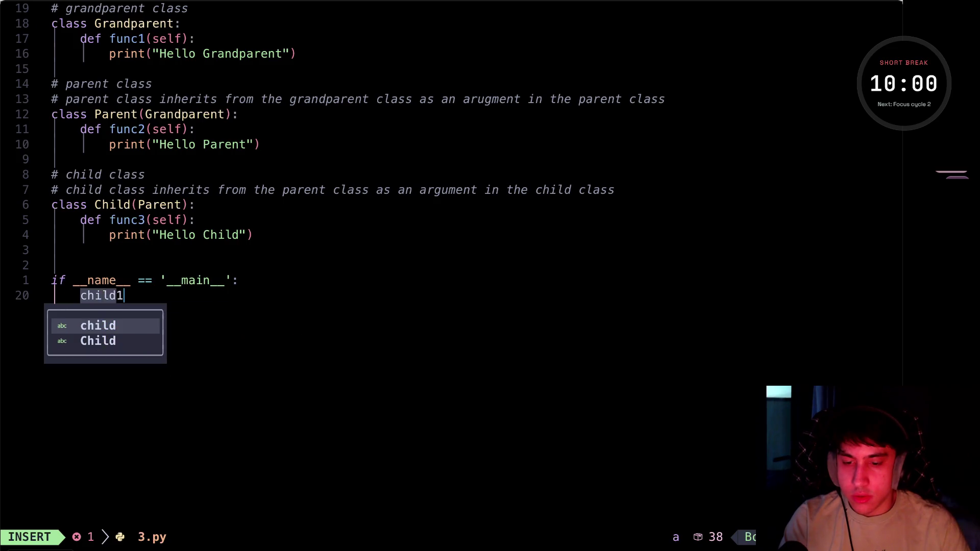
text( = Child()
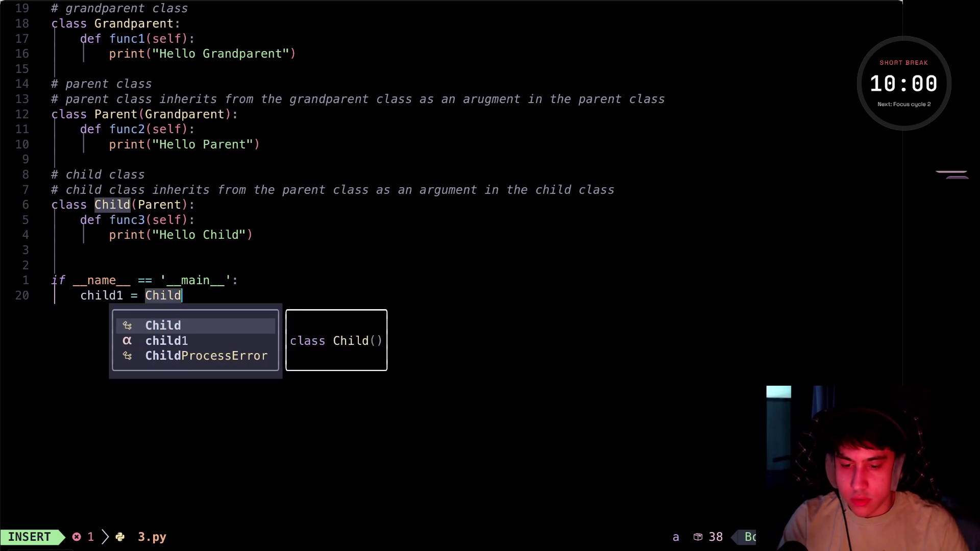
key(Escape)
Step: Call child1.func1() on the line below, using autocomplete
text(o)
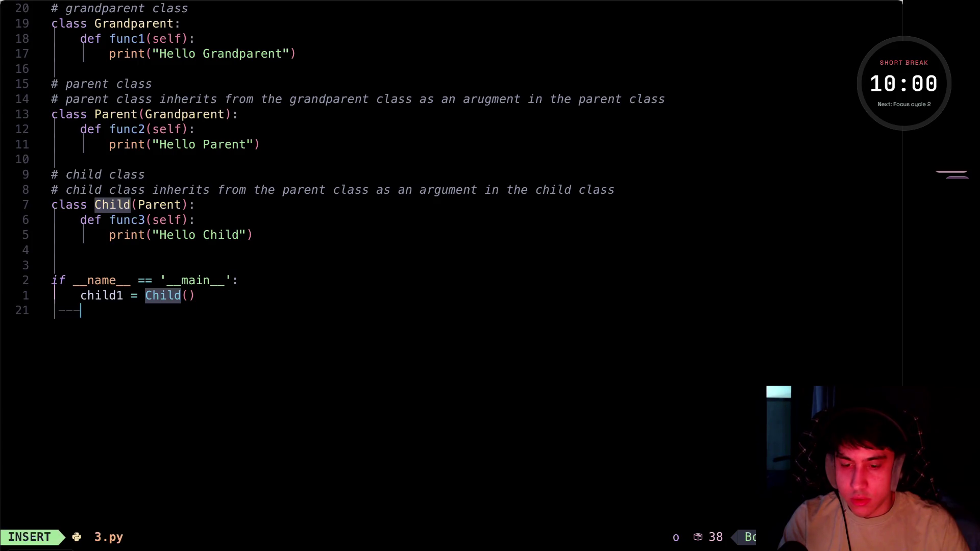
text(child1)
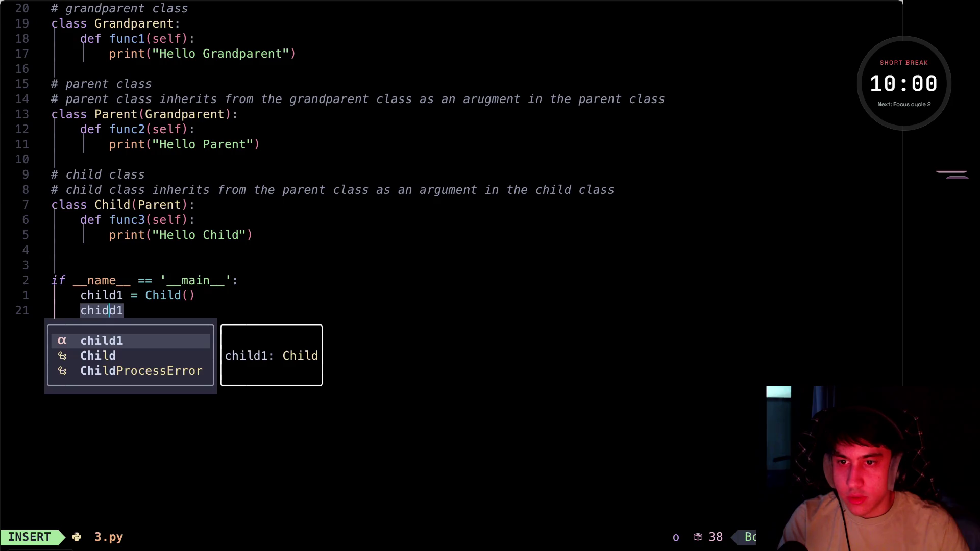
key(Tab)
text(.d)
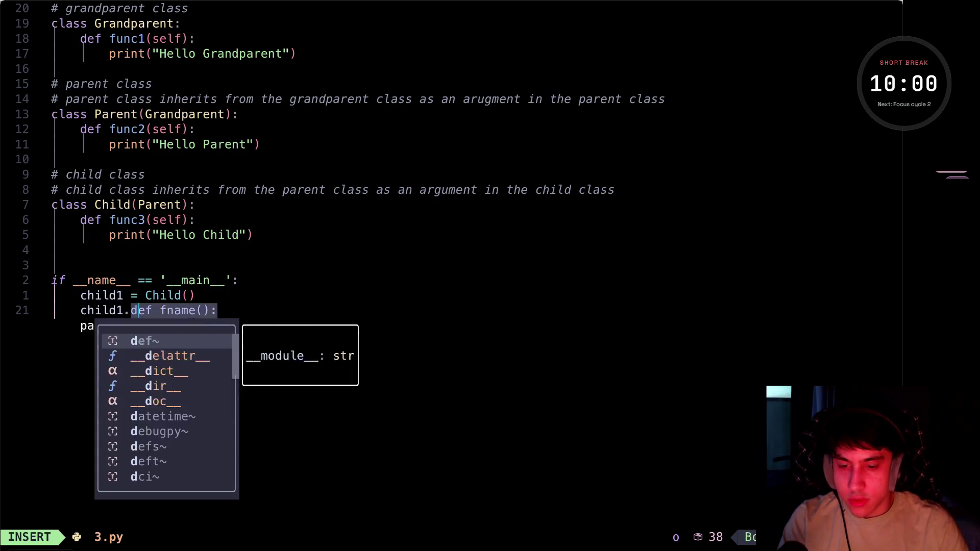
key(BackSpace)
text(fun)
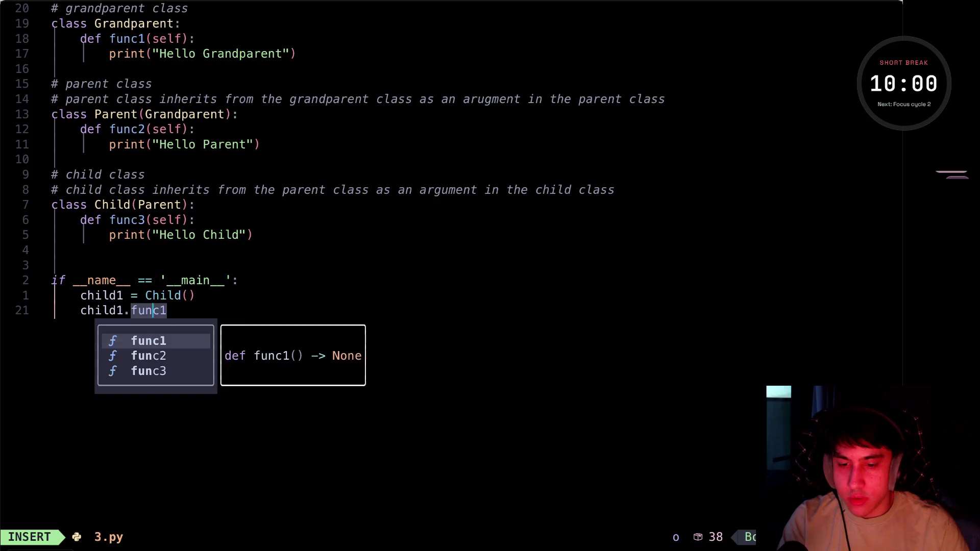
key(Tab)
key(Escape)
Step: Add child1.func2() and child1.func3() calls using autocomplete suggestions
text(o)
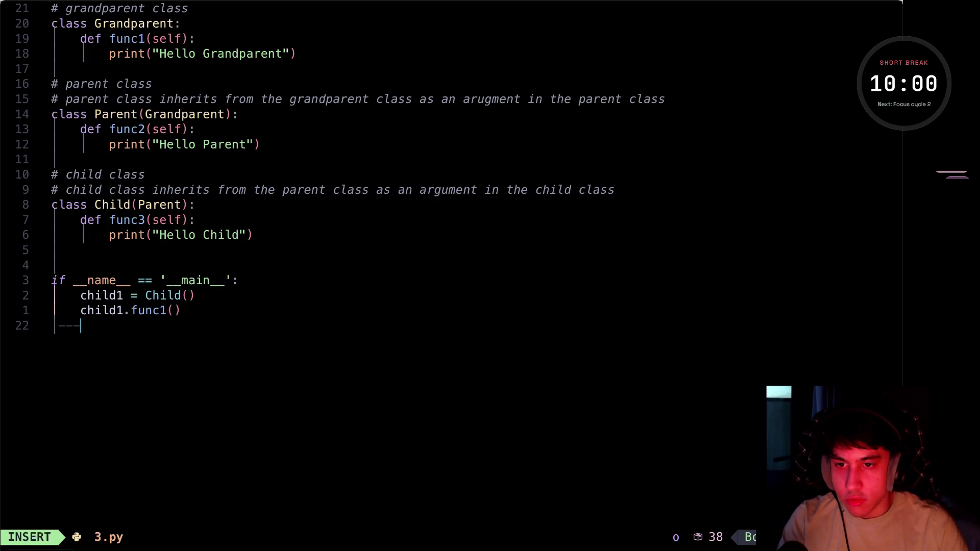
text(child1)
key(Tab)
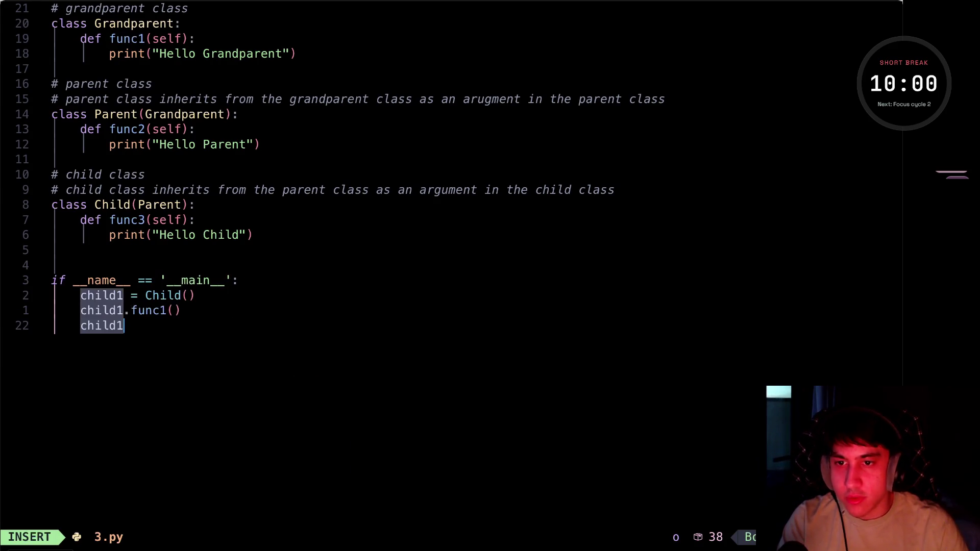
text(.func2)
key(Tab)
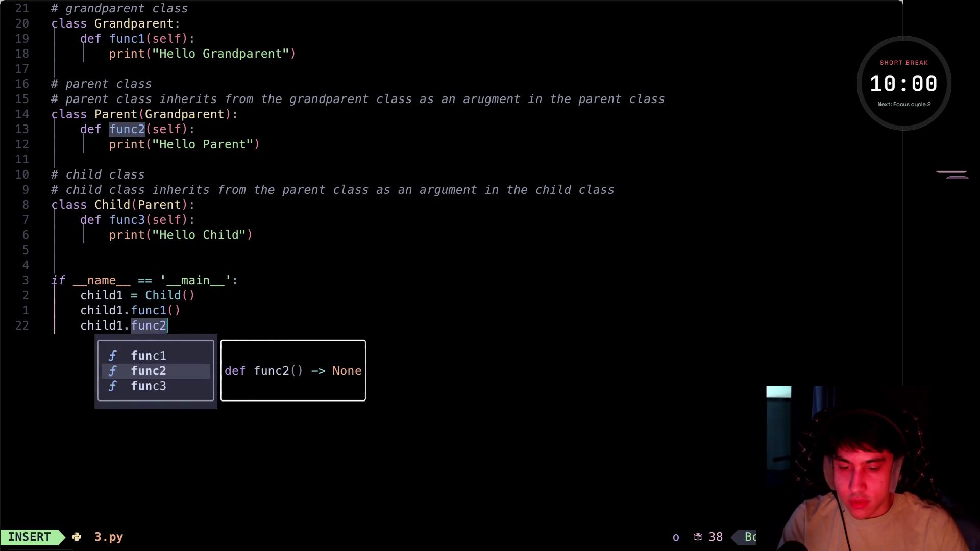
key(Return)
key(Escape)
text(ochild)
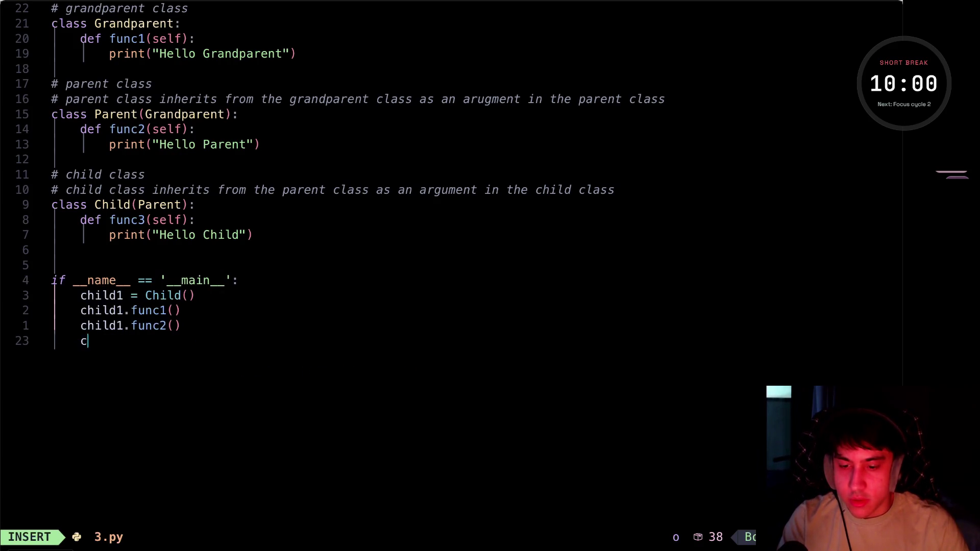
text(.)
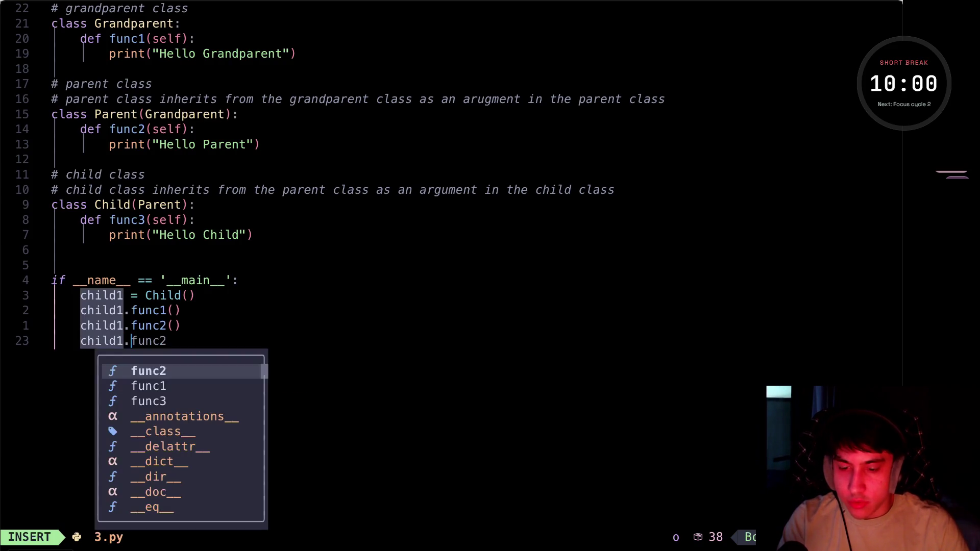
text(fun)
key(Tab)
key(Tab)
key(Return)
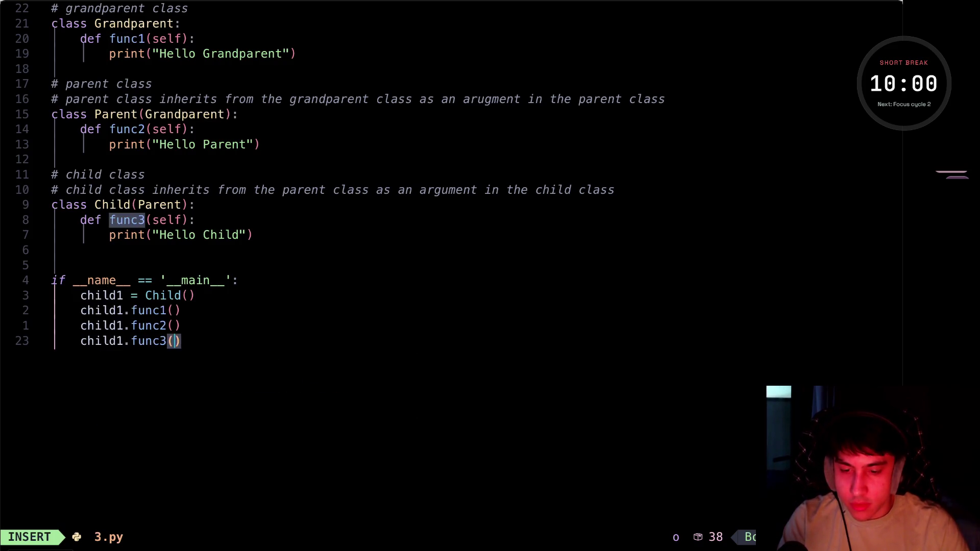
key(Escape)
key(colon)
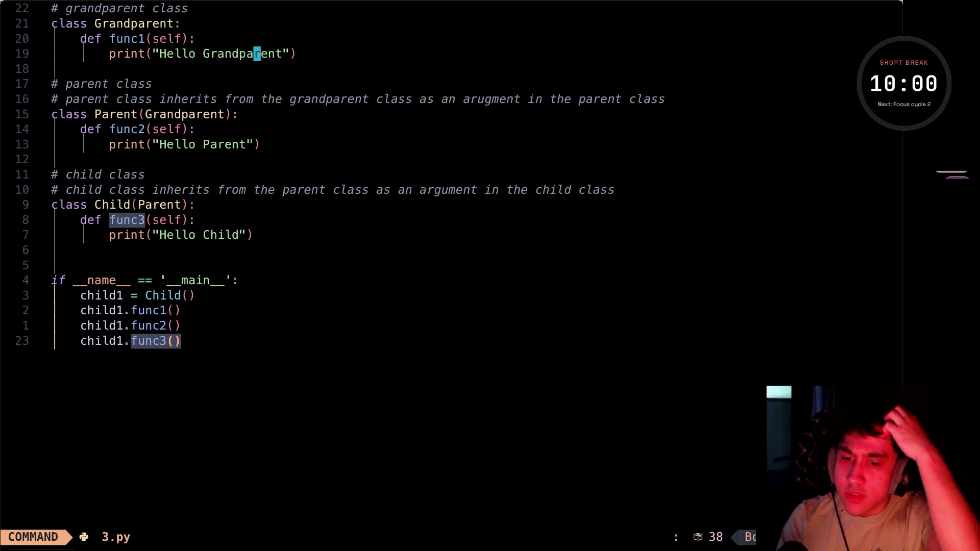
Step: Save 3.py with :w
text(w)
key(Return)
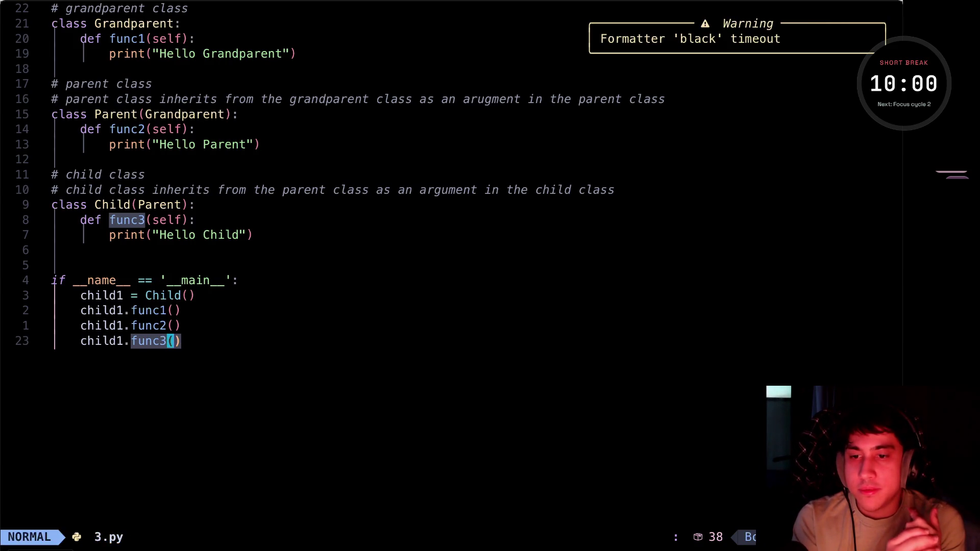
text(:)
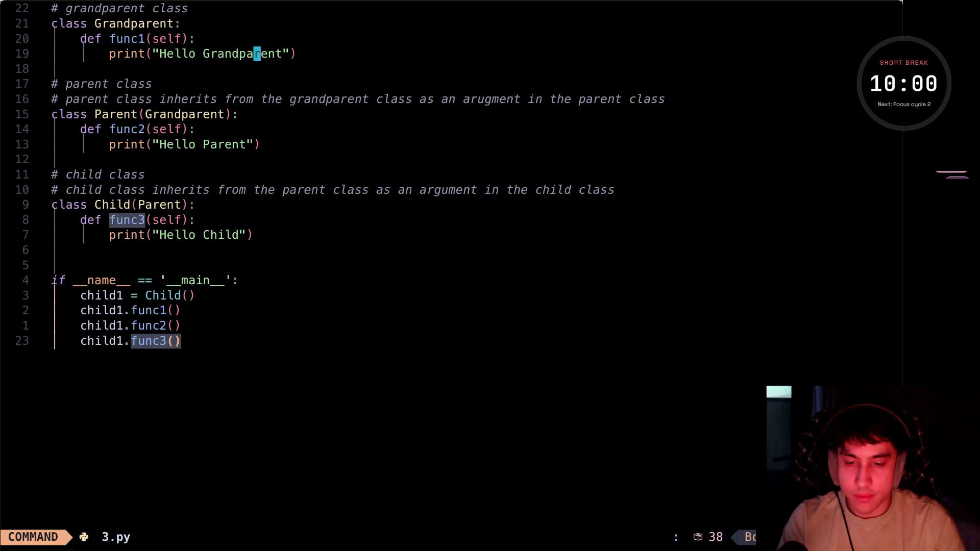
key(Return)
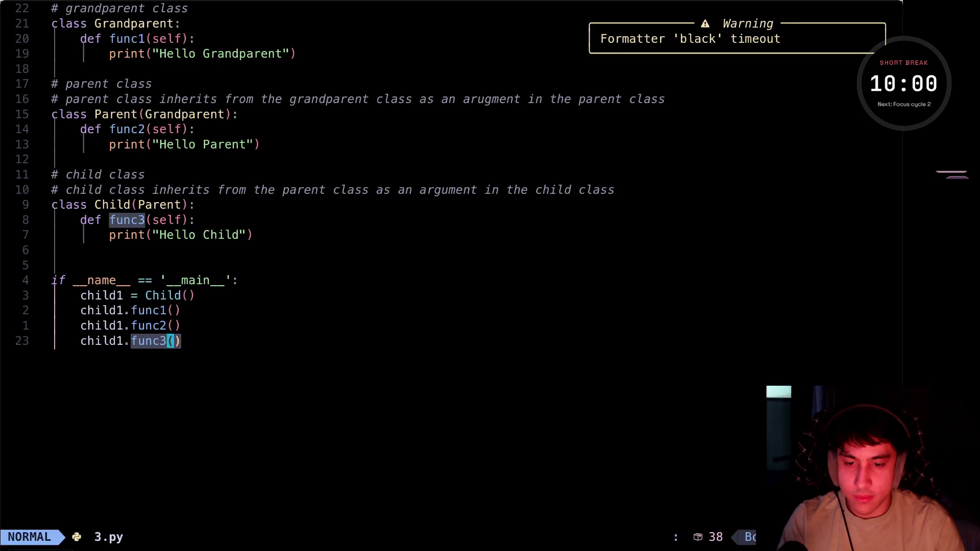
Step: Run python3 3.py in a terminal split, printing Hello Grandparent, Parent and Child, then exit
key(space)
key(f)
key(t)
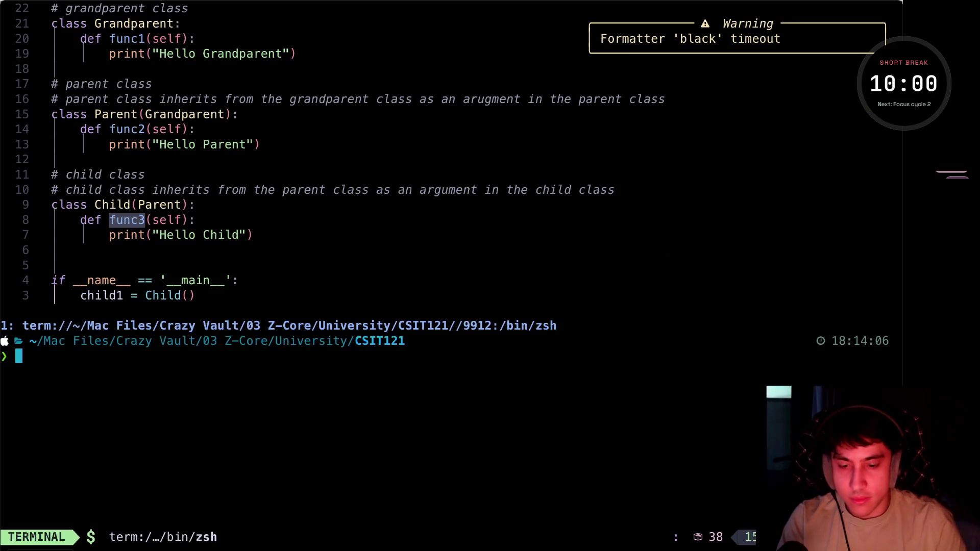
key(Up)
key(Up)
key(Down)
key(Down)
text(python3 3.py)
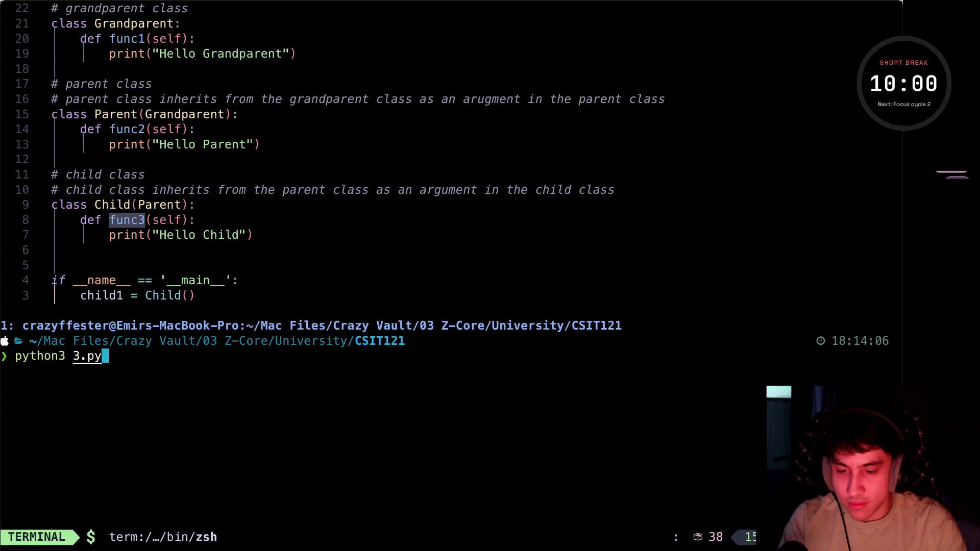
key(Return)
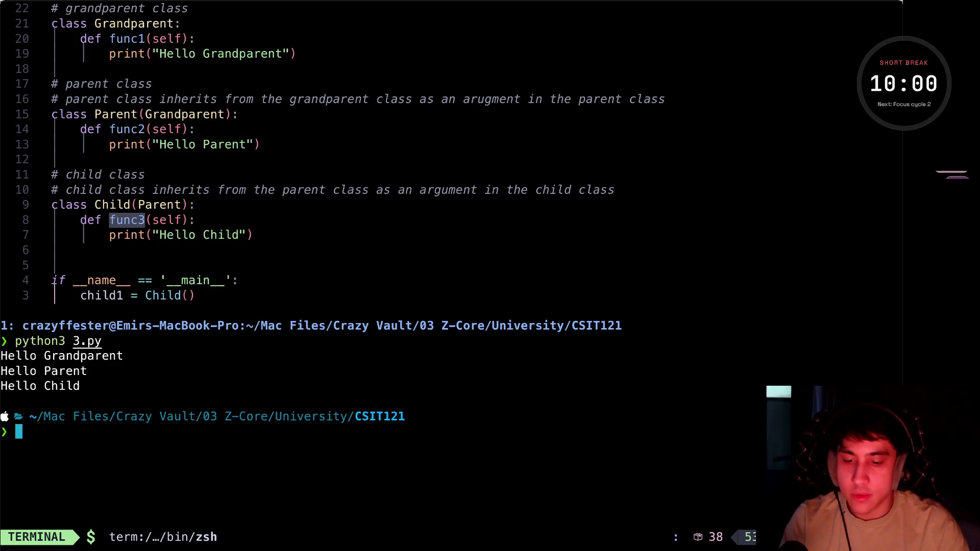
text(exit)
key(Return)
Step: Yank all 23 lines of 3.py with gg, V, G, y
key(g)
key(g)
key(V)
key(G)
key(y)
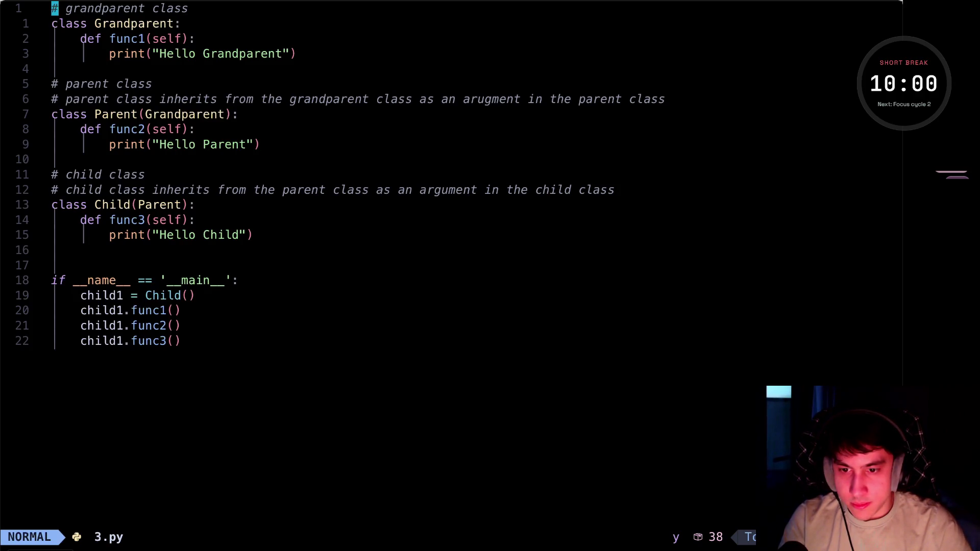
key(super+Tab)
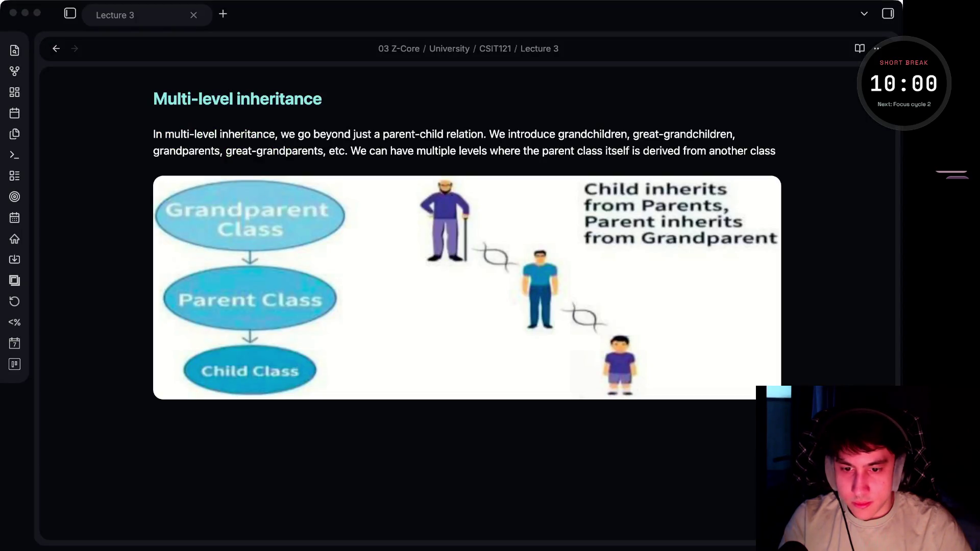
Step: Paste the copied code into a ```python block below the diagram and switch to reading view
click(385, 184)
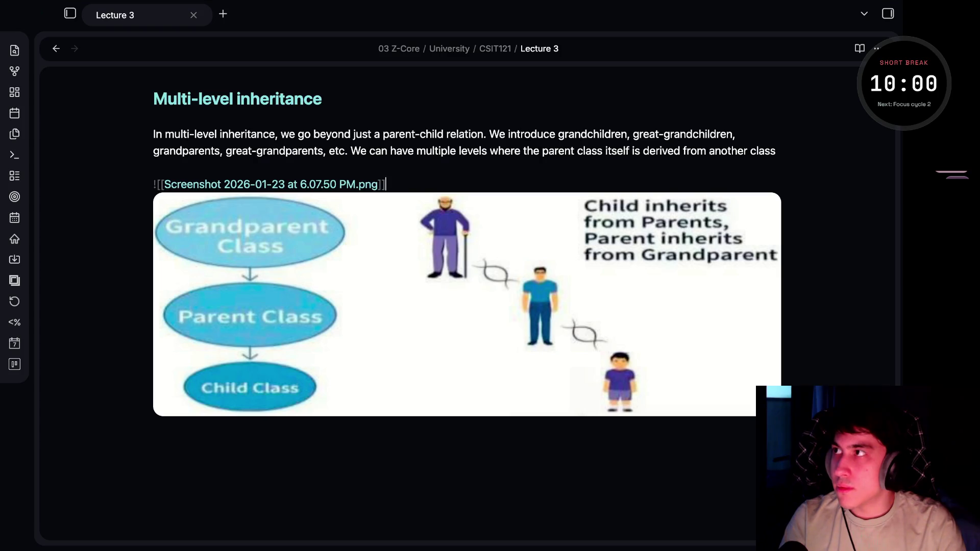
key(Return)
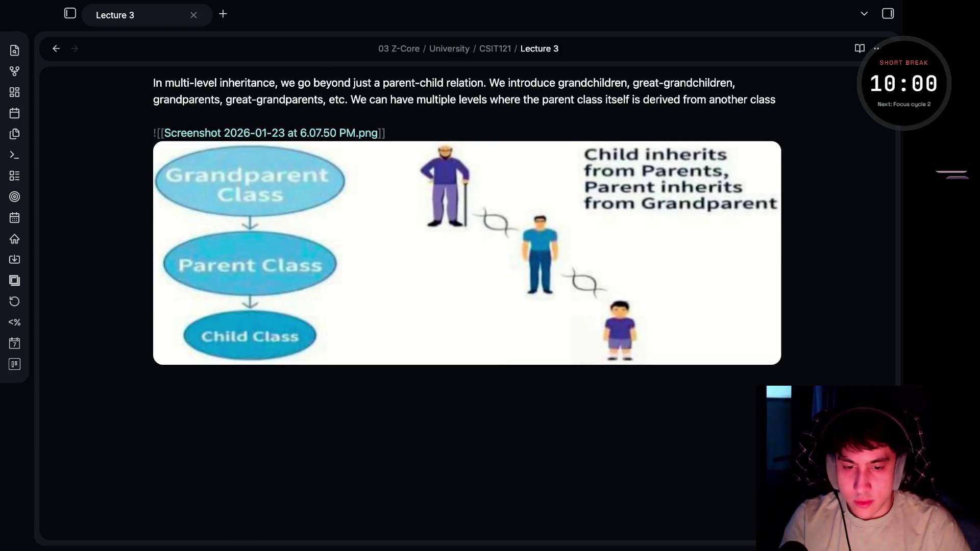
key(ctrl+v)
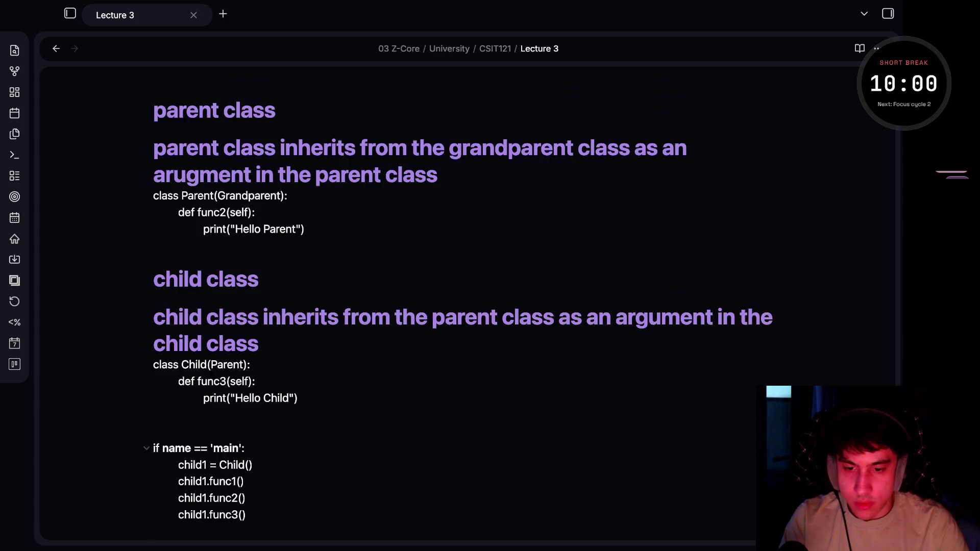
key(ctrl+z)
text(```python)
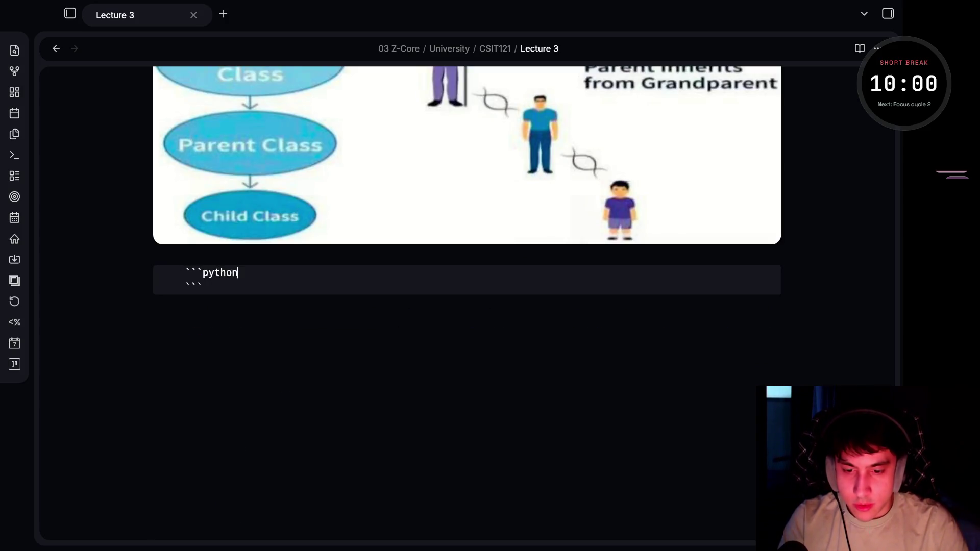
key(Return)
text(# grandparent class class Grandparent:     def func1(self):         print("Hello Grandparent")  # parent class # parent class inherits from the grandparent class as an arugment in the parent class class Parent(Grandparent):     def func2(self):         print("Hello Parent")  # child class # child class inherits from the parent class as an argument in the child class class Child(Parent):     def func3(self):         print("Hello Child")   if __name__ == '__main__':     child1 = Child()     child1.func1()     child1.func2()     child1.func3())
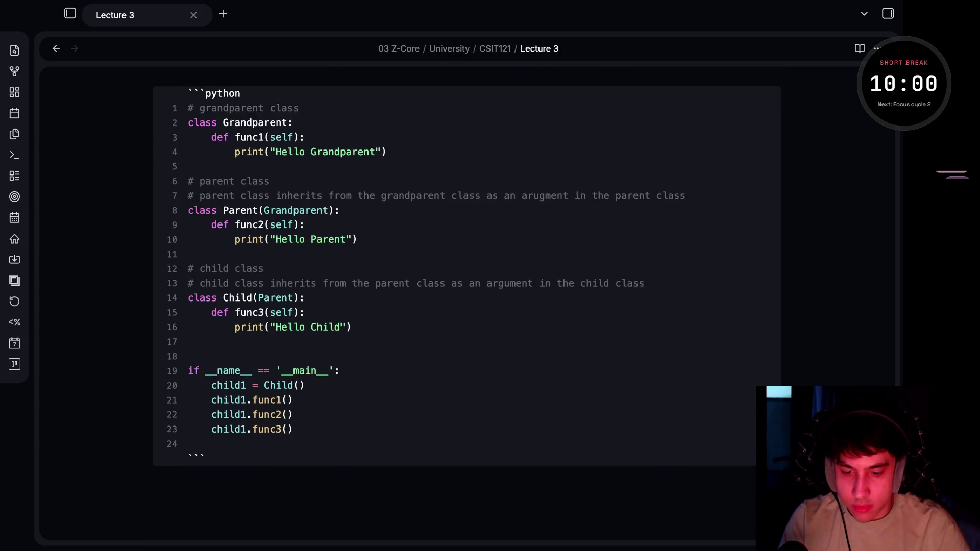
key(BackSpace)
key(ctrl+e)
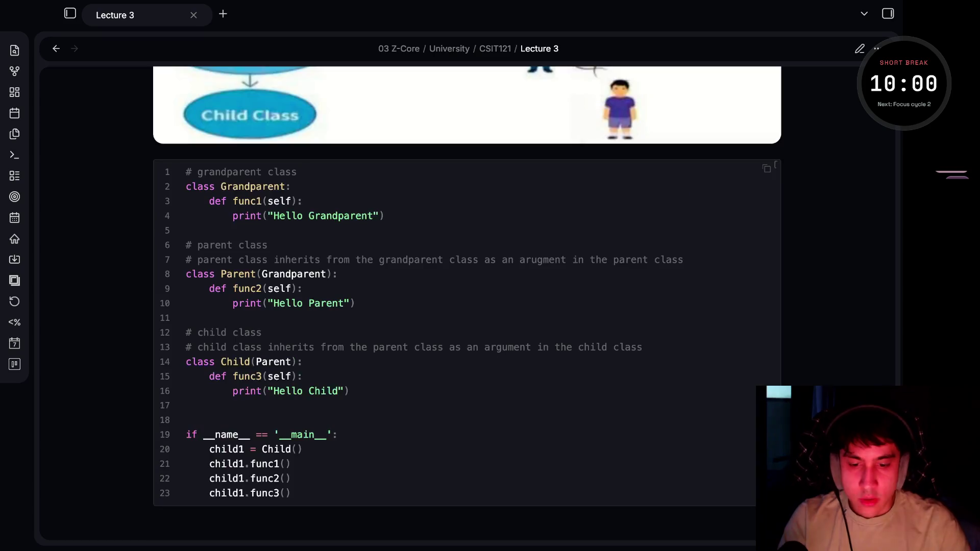
scroll(467, 285, down, 8)
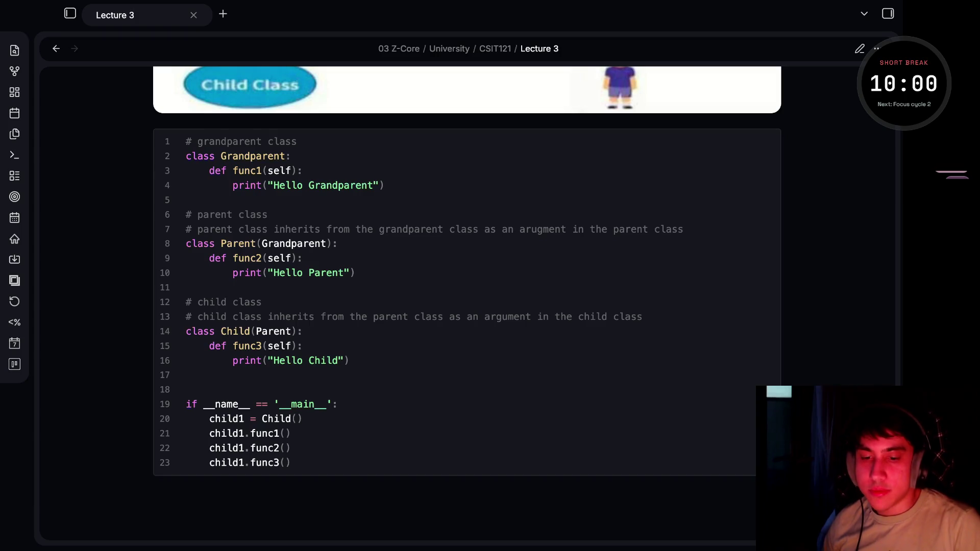
scroll(467, 256, up, 6)
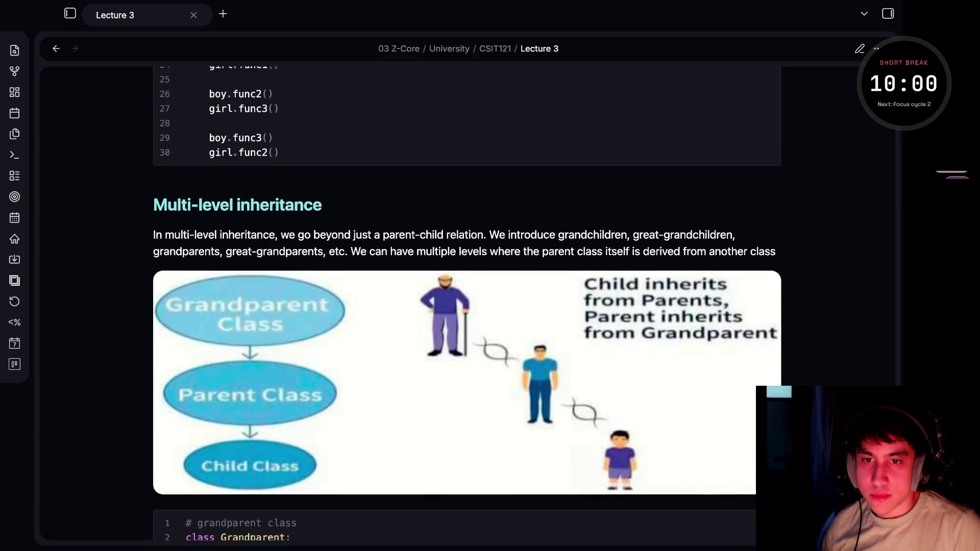
scroll(467, 301, down, 5)
scroll(467, 306, up, 8)
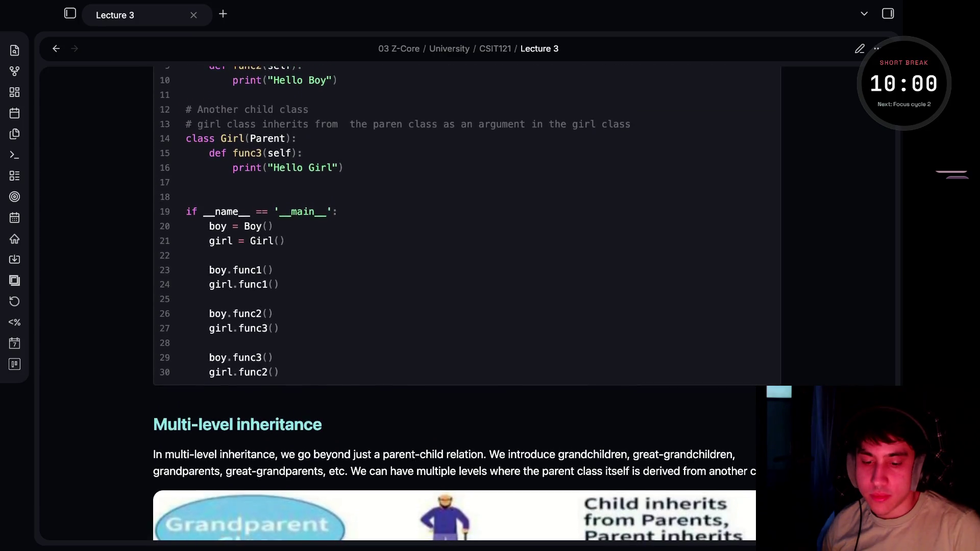
scroll(467, 306, down, 6)
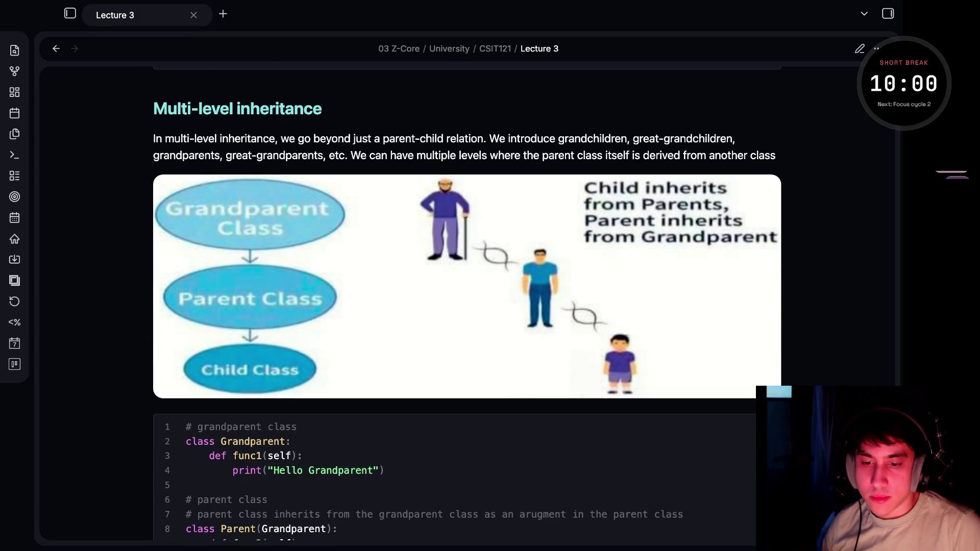
scroll(467, 306, down, 7)
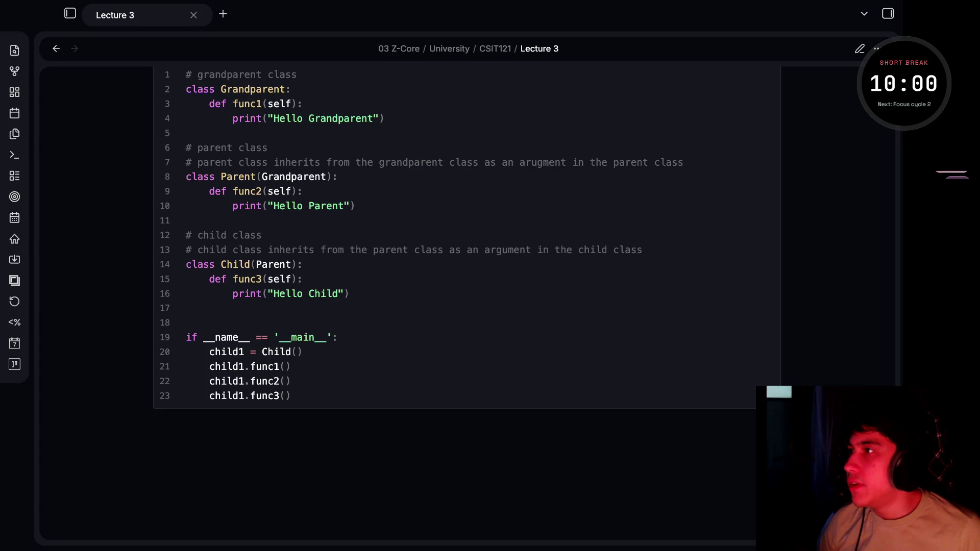
double_click(925, 83)
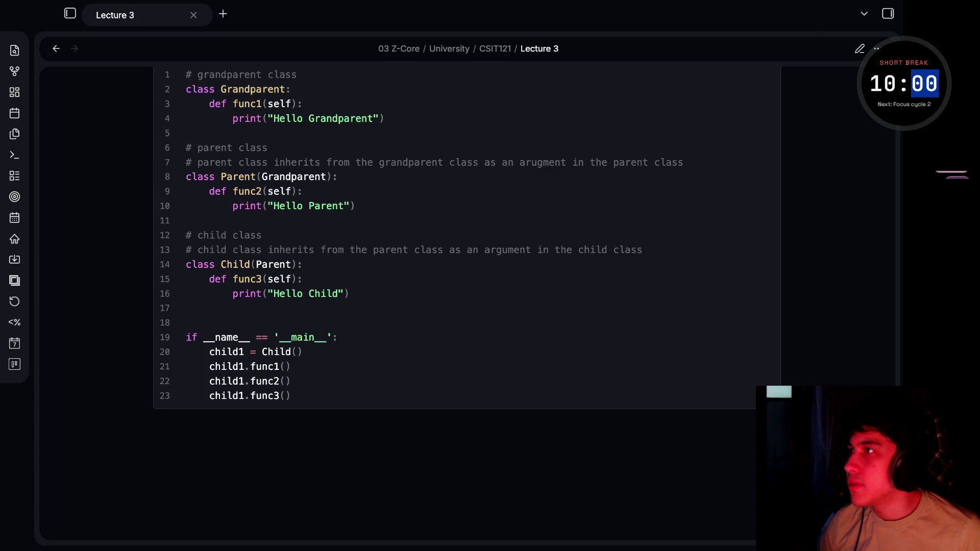
Step: Start the 10-minute short break countdown
key(Return)
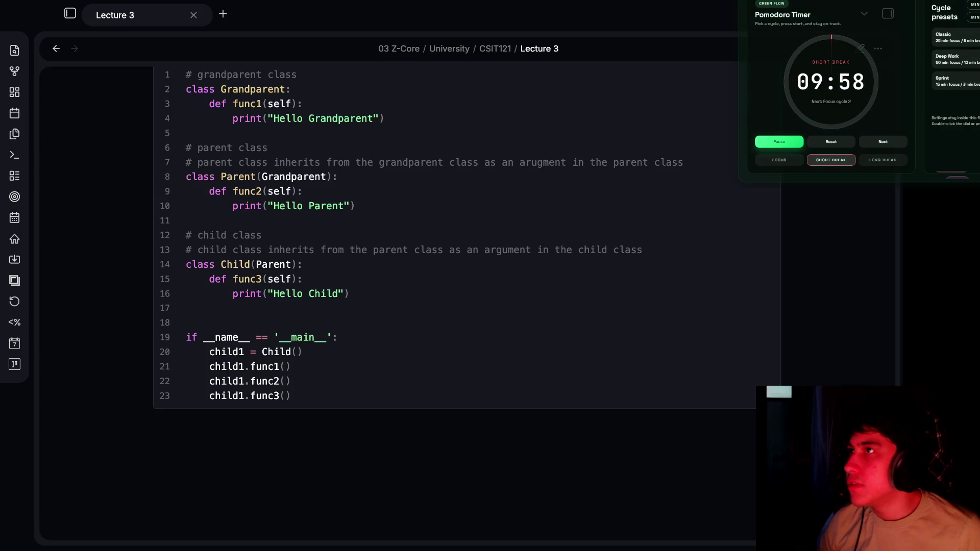